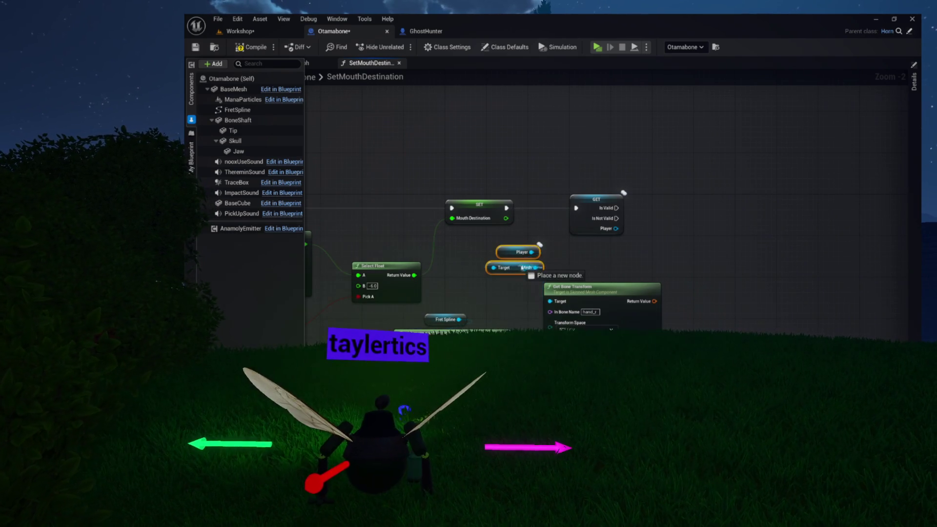
- Move the Player and Mesh nodes right and add Get Bone Transform to the selection
mouse_move(518, 268)
mouse_down()
mouse_move(580, 269)
mouse_move(602, 284)
mouse_up()
shift+click(606, 293)
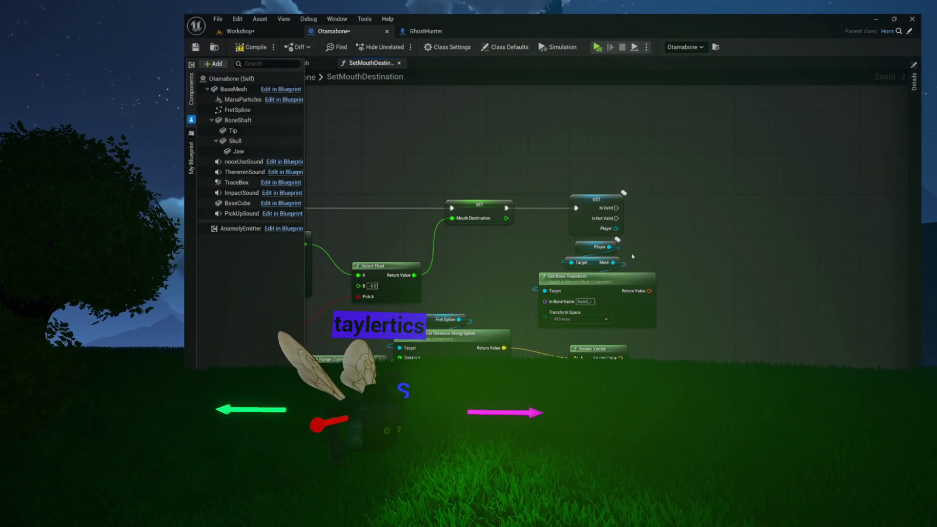
scroll(630, 262, up, 2)
mouse_move(592, 241)
mouse_down()
mouse_move(605, 200)
mouse_move(657, 171)
mouse_up()
- Select the Rotate Vector node, then marquee-select the Fret Spline and Get Location nodes
click(594, 296)
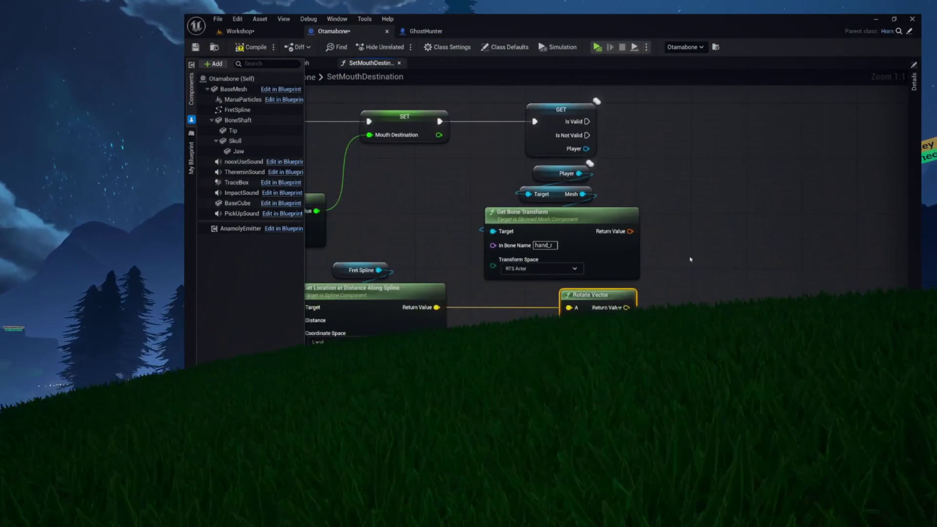
mouse_move(691, 260)
mouse_down()
mouse_move(845, 153)
mouse_move(658, 269)
mouse_move(651, 326)
mouse_up()
drag(609, 203, 557, 227)
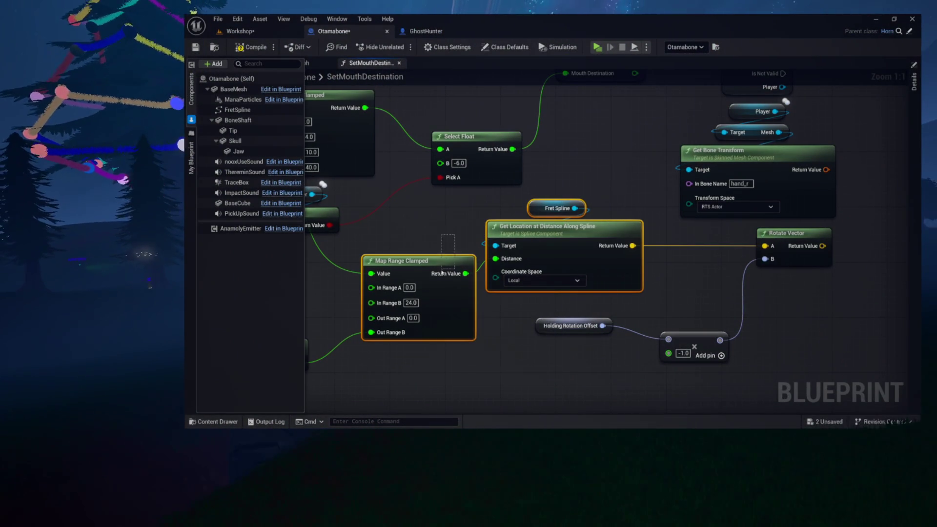
- Nudge the Map Range Clamped and spline nodes into place and pan to the Get Bone Transform area
drag(511, 233, 526, 233)
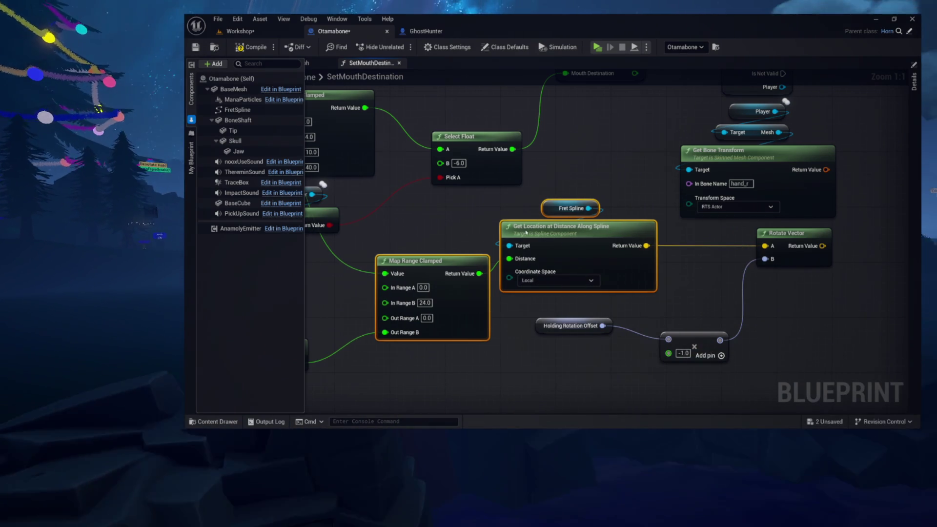
drag(457, 263, 450, 263)
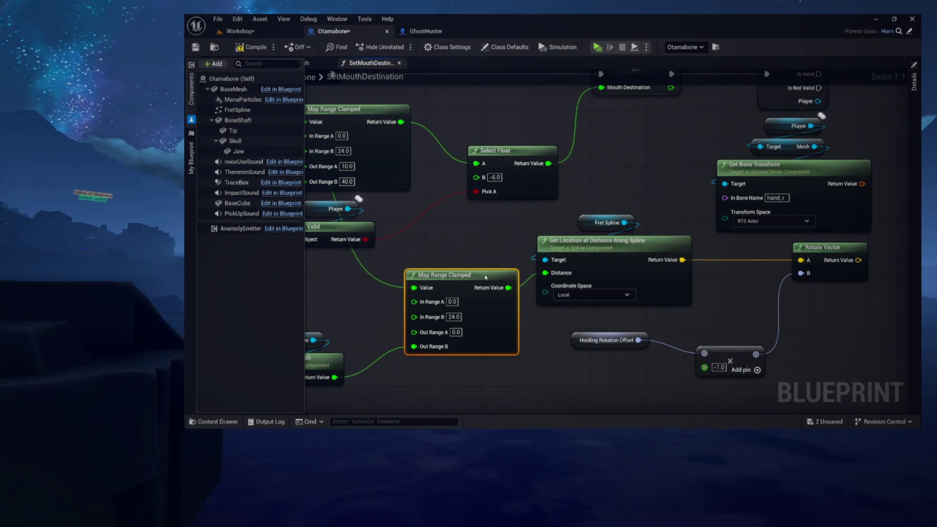
mouse_move(684, 188)
mouse_down()
mouse_move(652, 198)
mouse_move(527, 200)
mouse_move(666, 194)
mouse_move(556, 253)
mouse_move(424, 241)
mouse_up()
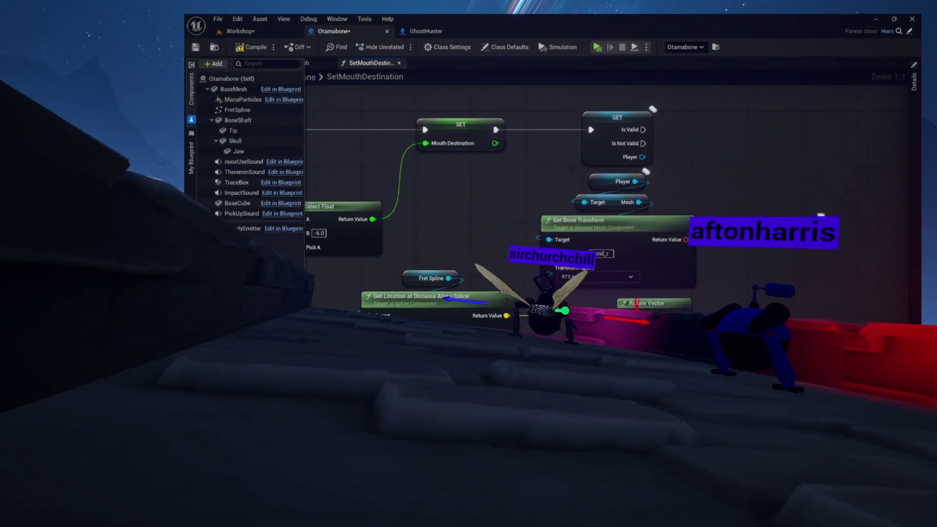
drag(439, 244, 420, 254)
mouse_move(709, 223)
mouse_down()
mouse_move(638, 226)
mouse_move(783, 227)
mouse_move(675, 226)
mouse_up()
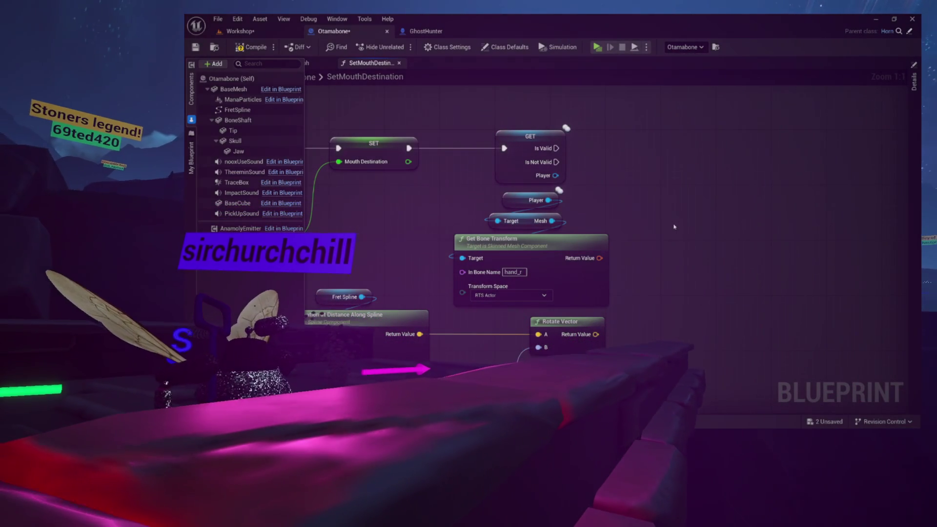
mouse_move(676, 225)
mouse_down()
mouse_move(554, 217)
mouse_move(548, 227)
mouse_move(604, 251)
mouse_move(604, 228)
mouse_move(663, 244)
mouse_up()
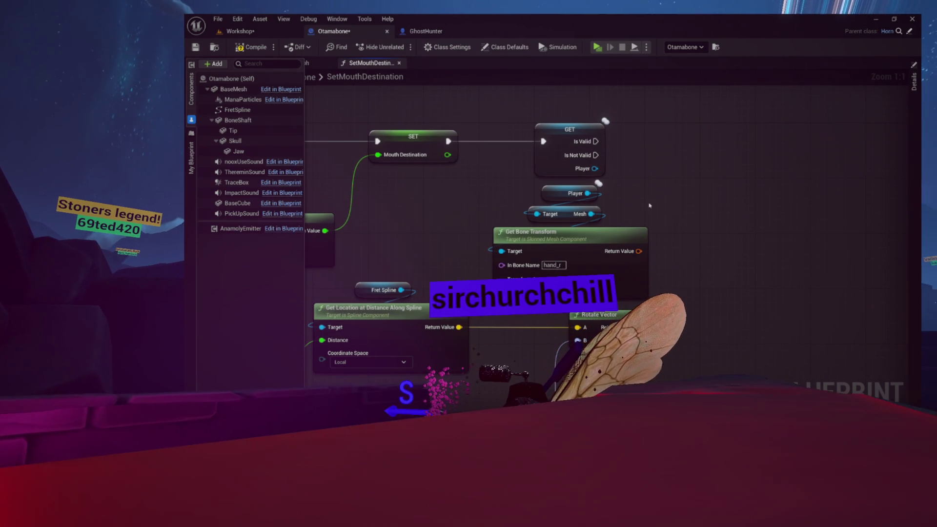
- Delete the Player, Mesh and Get Bone Transform nodes, then select the BoneShaft component
mouse_move(650, 183)
mouse_down()
mouse_move(537, 253)
mouse_move(572, 239)
mouse_move(603, 253)
mouse_move(475, 277)
mouse_up()
key(Delete)
click(237, 120)
- Add a Set Relative Location node driven by a Bone Shaft reference, wired after Is Valid
mouse_move(473, 182)
mouse_down()
mouse_move(527, 136)
mouse_move(603, 194)
mouse_up()
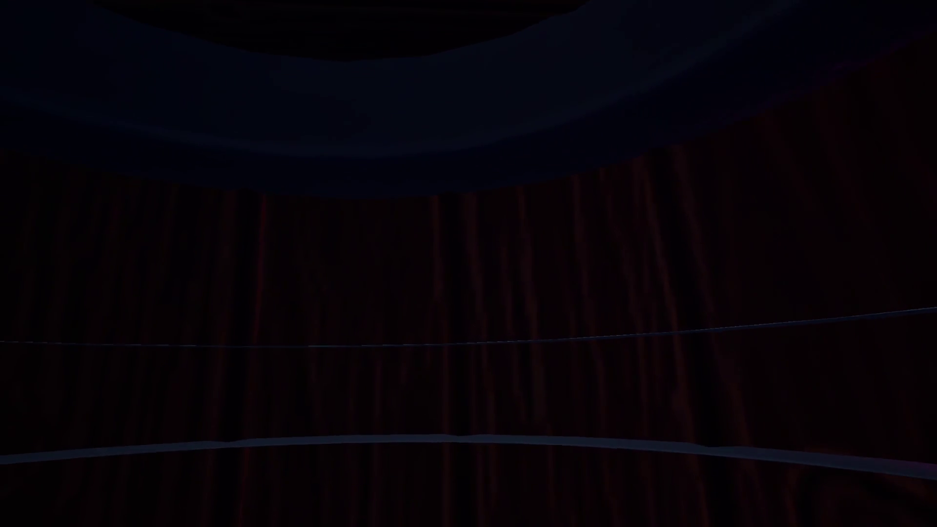
text(set relative location)
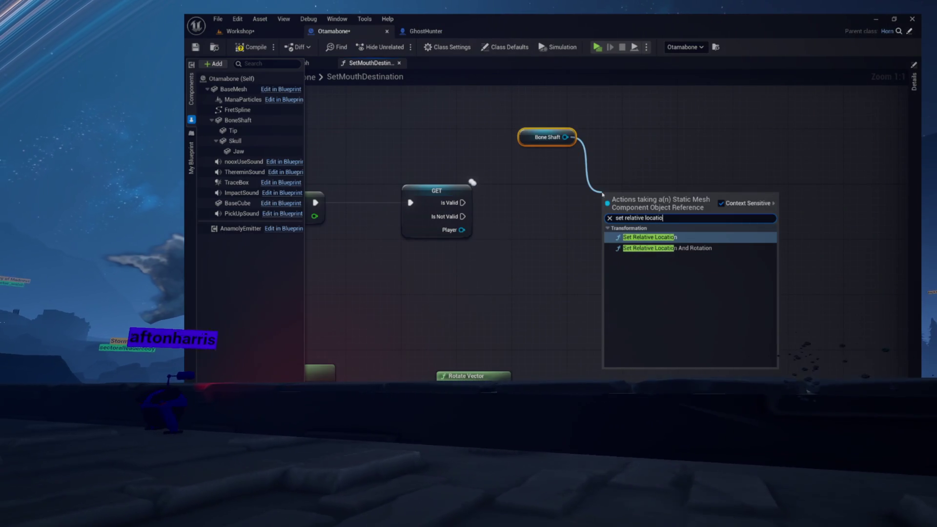
key(Return)
mouse_move(462, 203)
mouse_down()
mouse_move(609, 217)
mouse_move(601, 182)
mouse_up()
drag(525, 141, 615, 154)
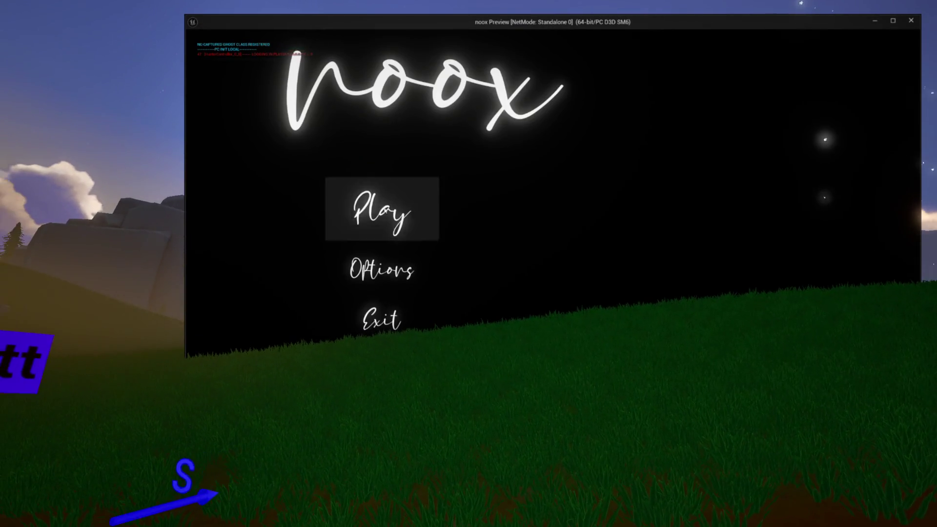
- Run the Workshop level as a standalone game preview, then switch to the GhostHunter blueprint
click(385, 201)
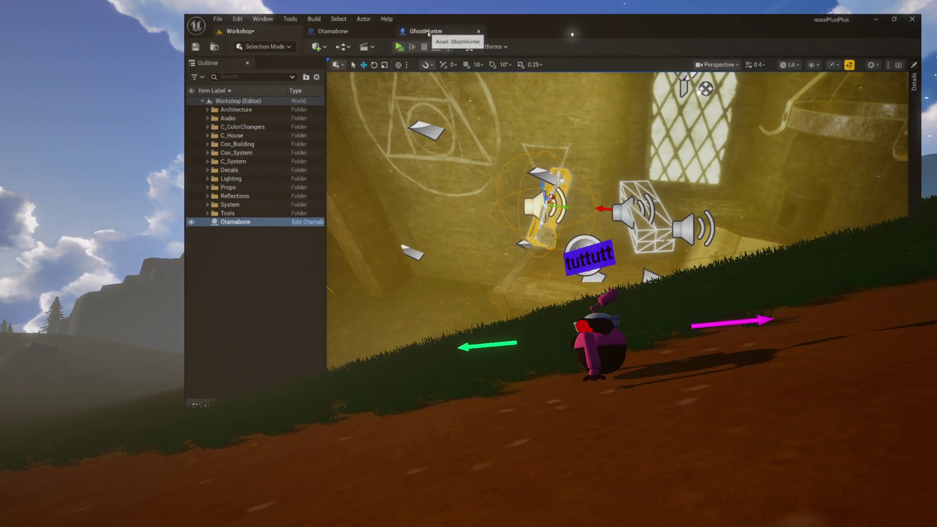
click(427, 31)
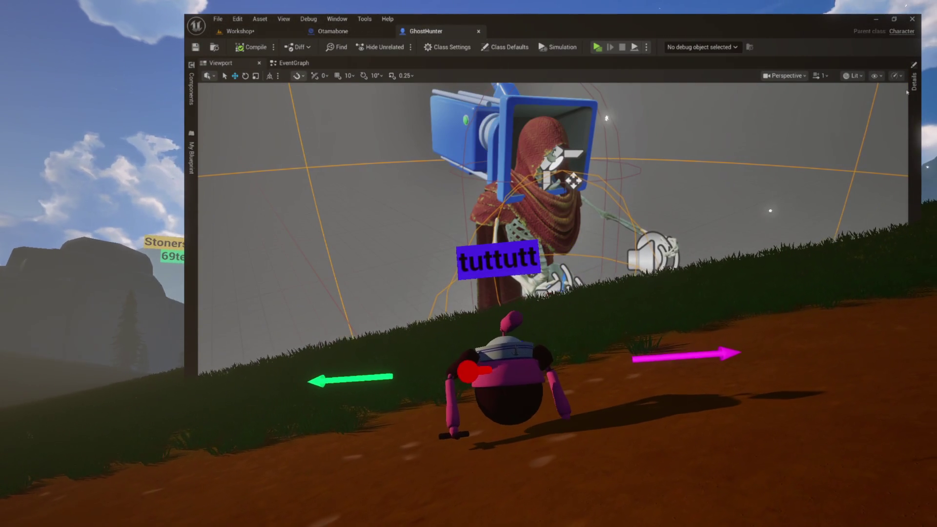
- Check GhostHunter's sound settings, then select Otamabone's horn tip component in rotate mode
click(914, 83)
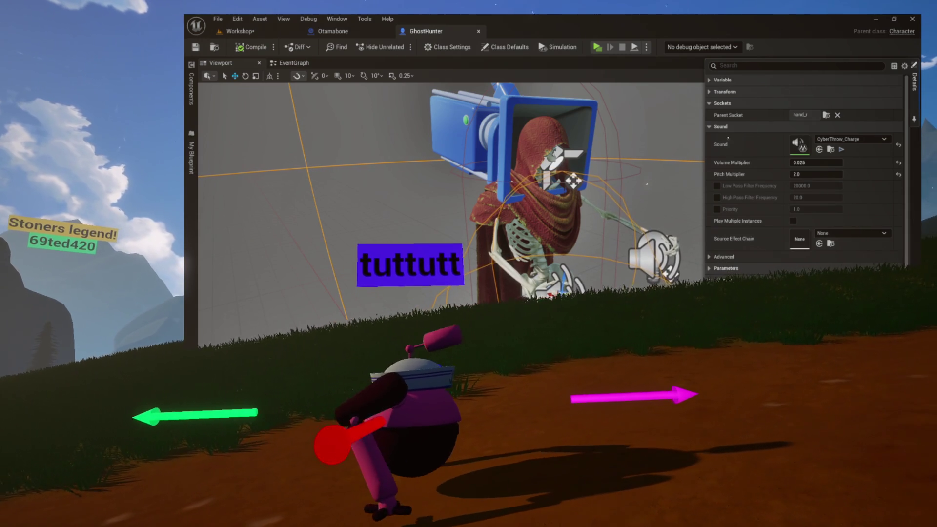
click(191, 88)
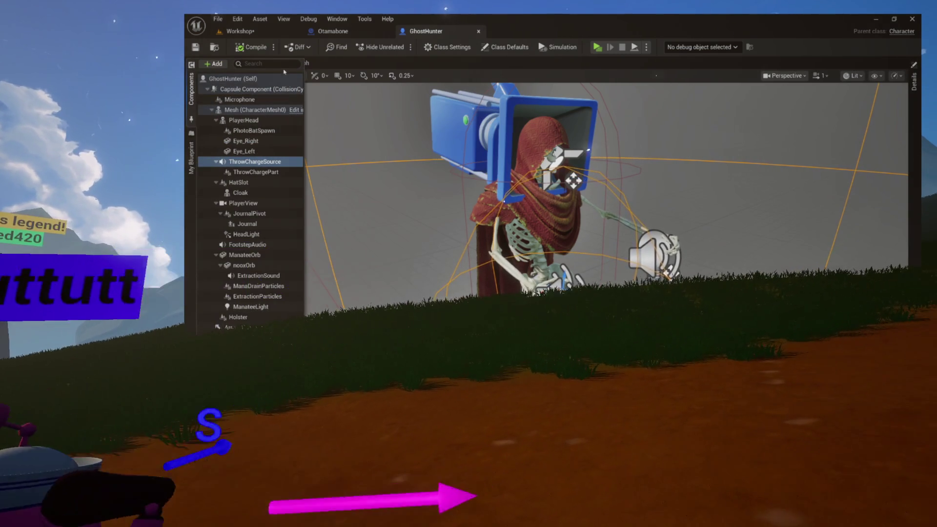
click(337, 31)
click(191, 88)
click(229, 151)
key(e)
click(212, 64)
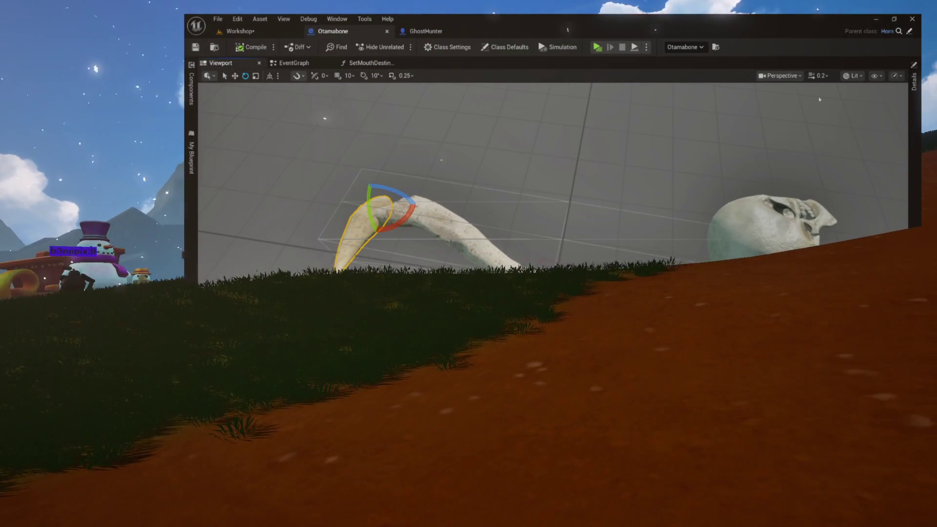
- Frame the Otamabone mesh, view the tip's Details, and close the running game preview
click(914, 83)
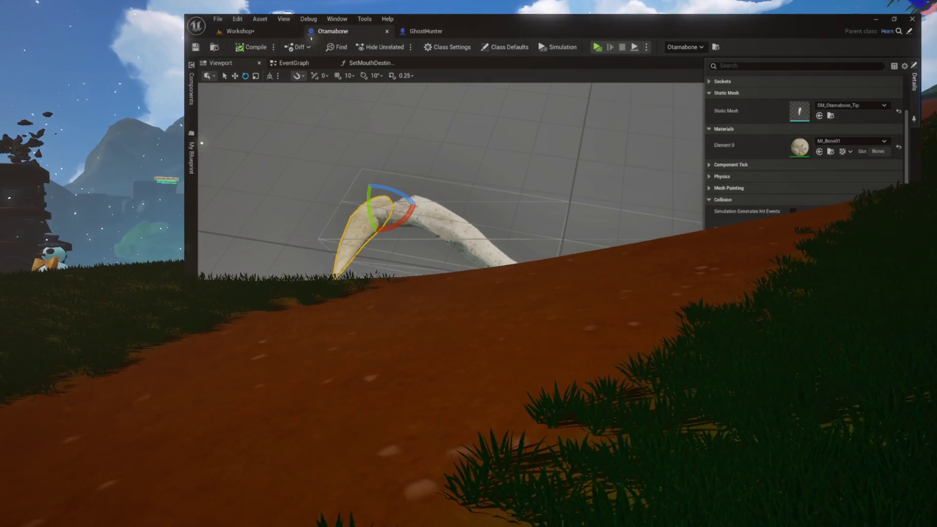
key(f)
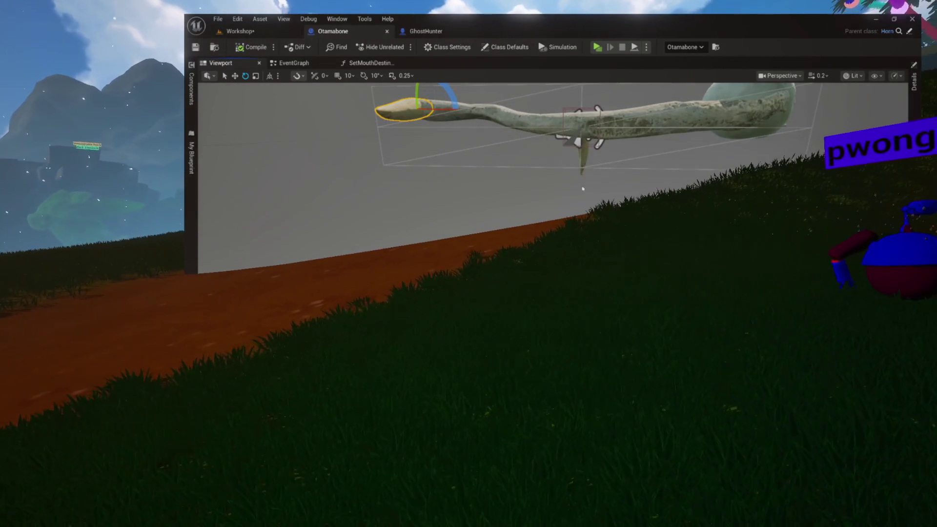
click(914, 82)
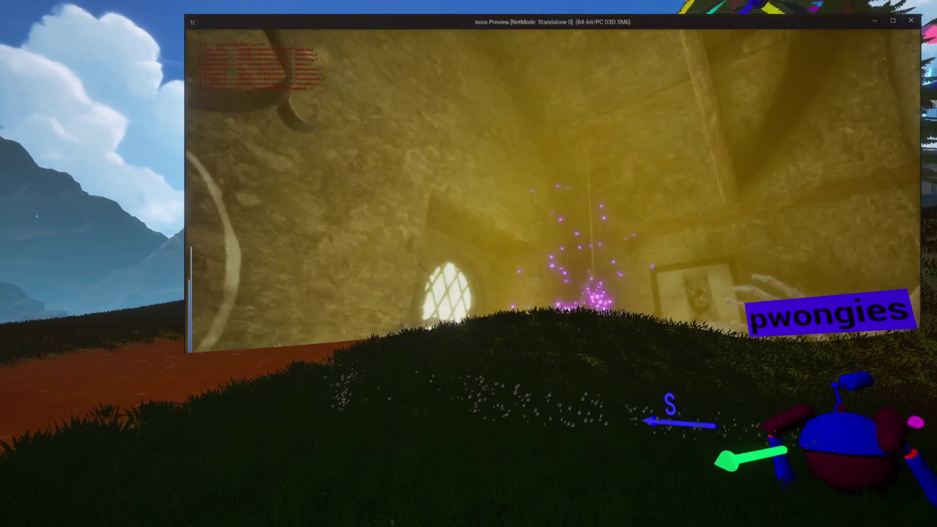
key(Escape)
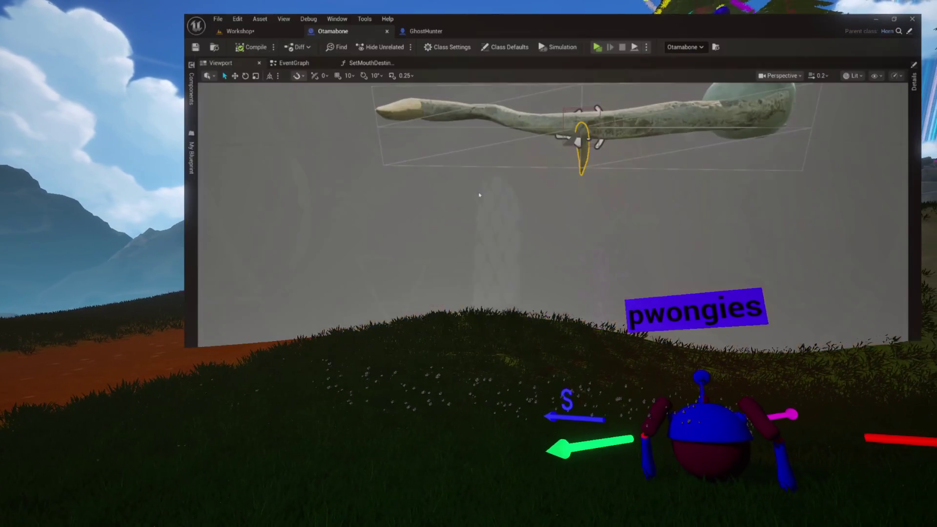
- Select Otamabone's FretSpline component and orbit until the horn appears as a diagonal curve
click(263, 31)
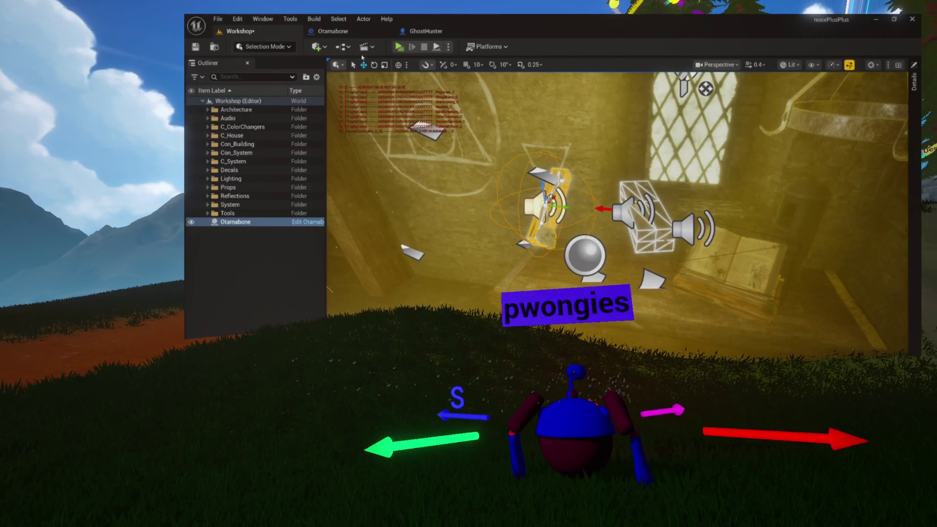
click(333, 30)
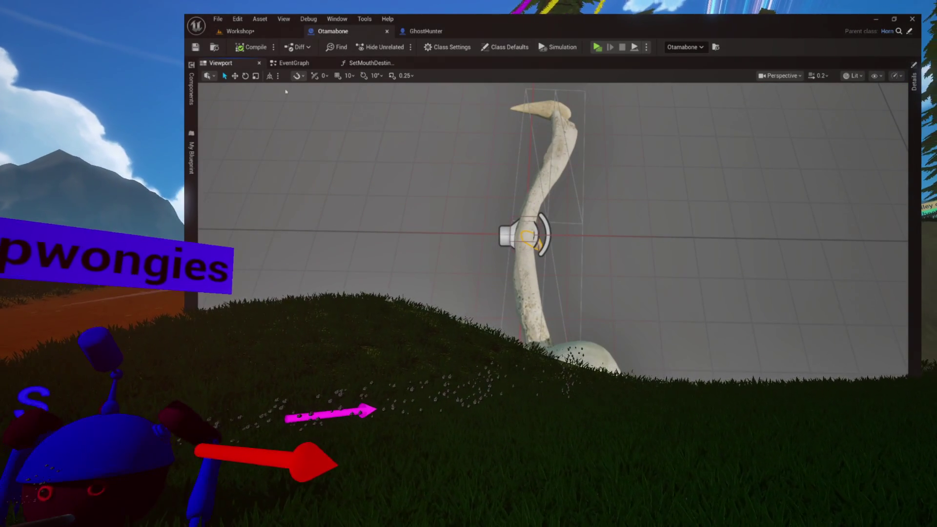
click(191, 89)
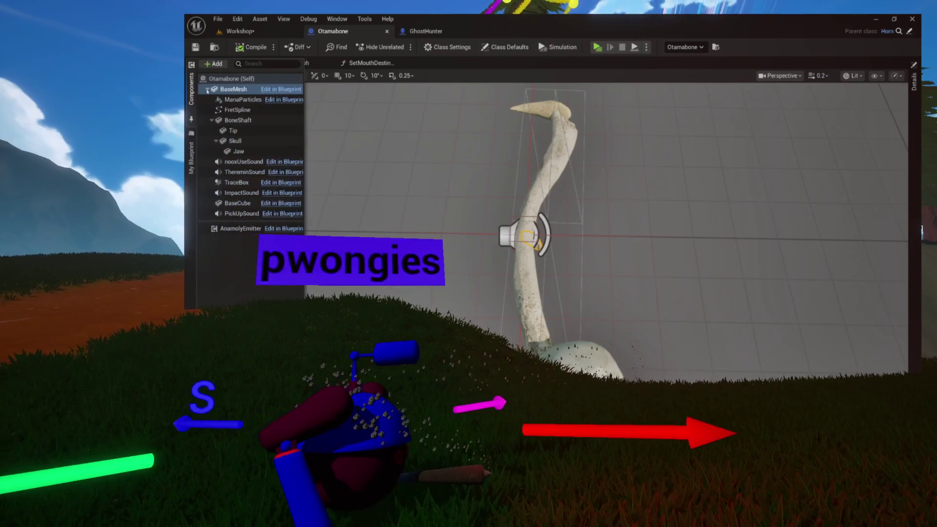
click(230, 110)
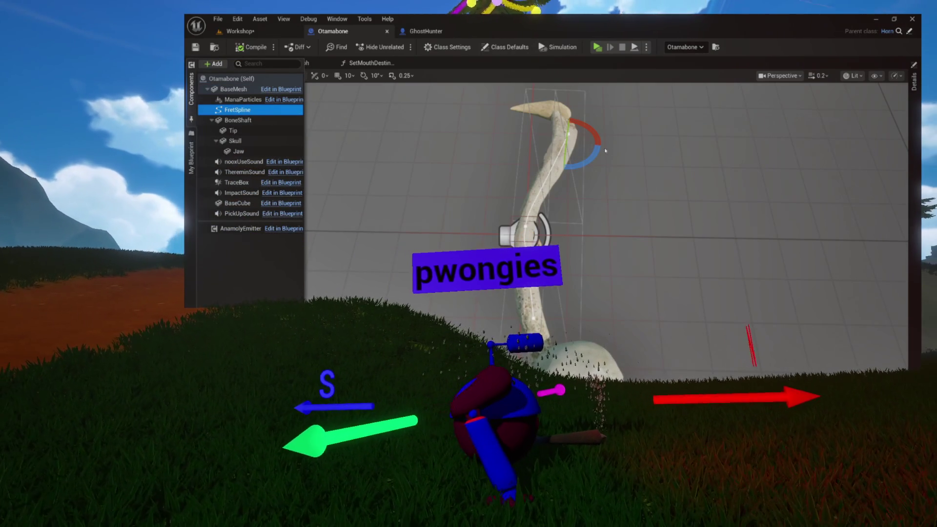
click(446, 208)
drag(450, 161, 410, 171)
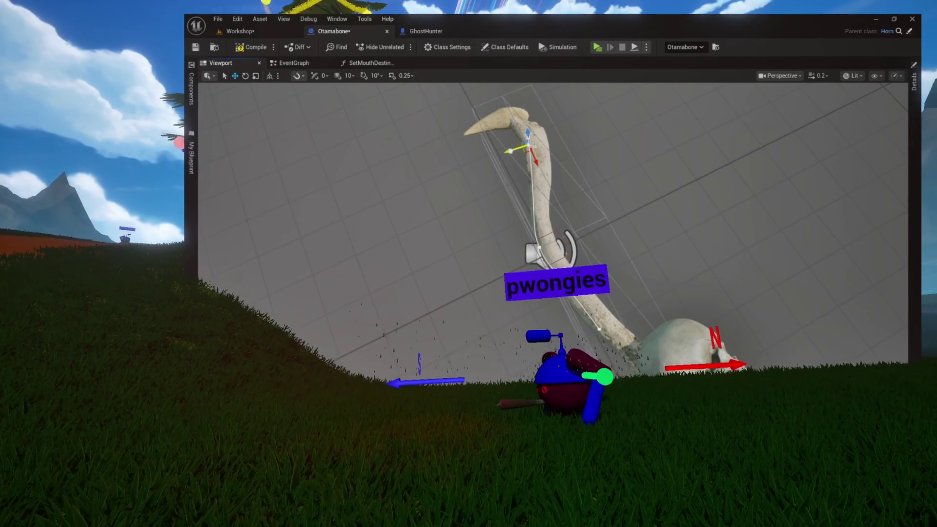
drag(410, 171, 312, 196)
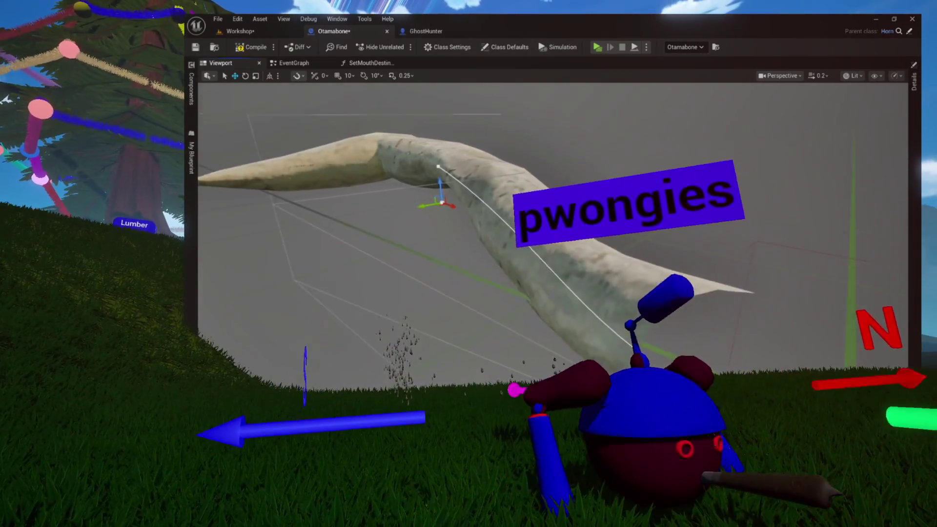
drag(488, 161, 509, 154)
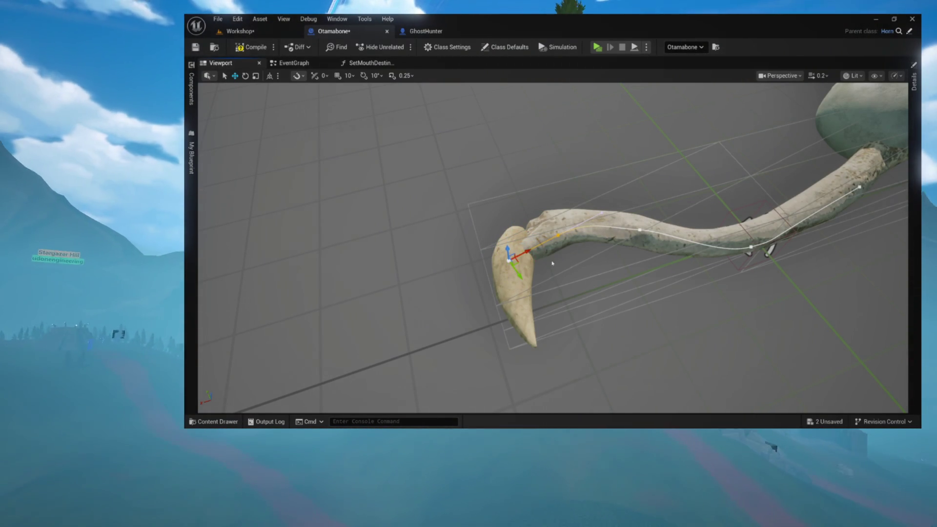
- Select a spline point and move it along the horn, viewing from above
scroll(554, 248, up, 5)
click(552, 214)
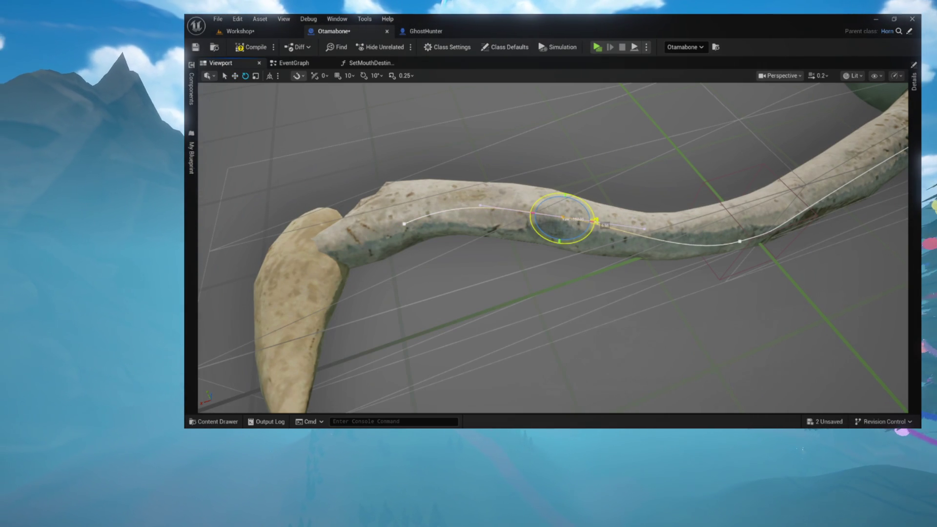
drag(550, 238, 403, 303)
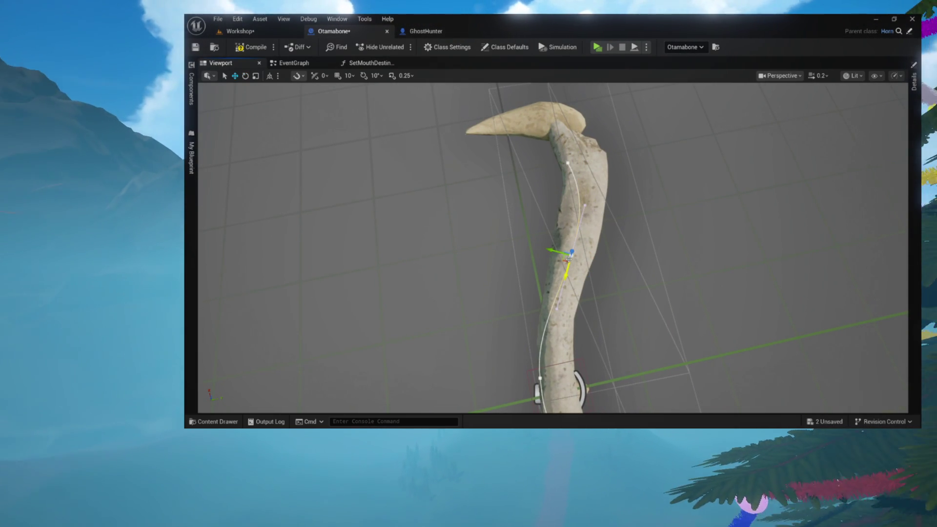
mouse_move(571, 255)
mouse_down()
mouse_move(489, 273)
mouse_move(419, 219)
mouse_up()
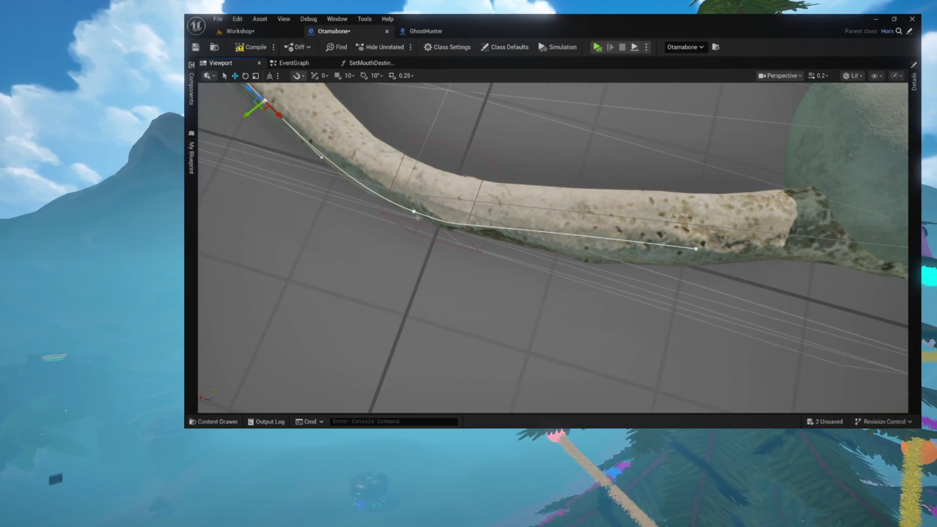
- Adjust the middle point's tangent handles and move the near spline point down along the bone
click(414, 212)
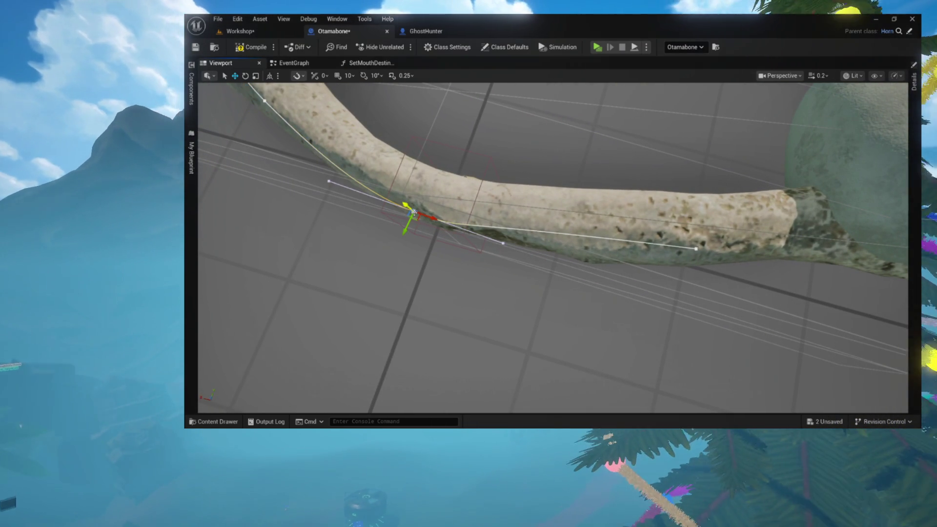
click(502, 245)
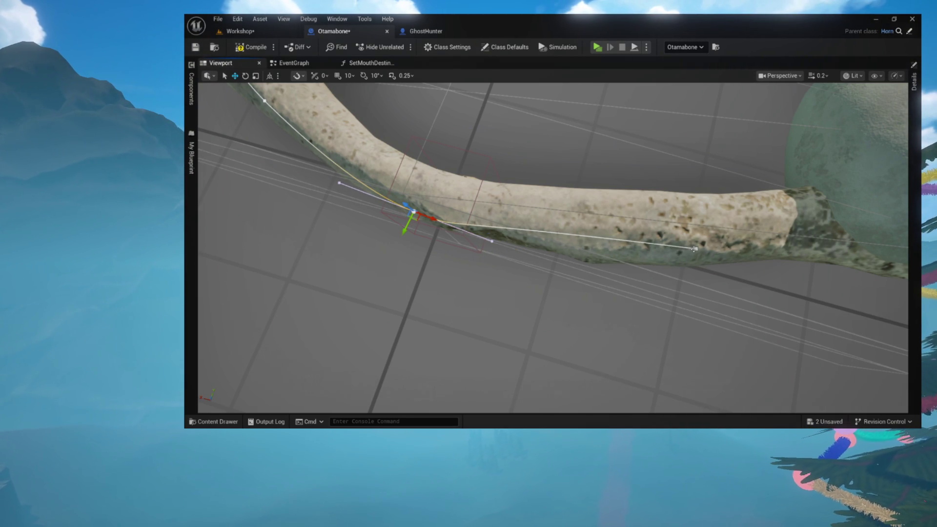
click(294, 200)
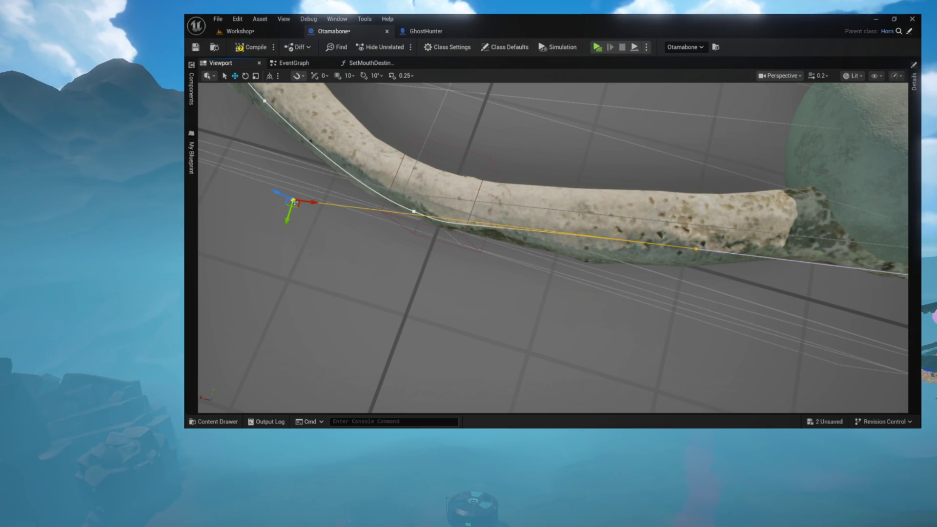
drag(293, 201, 410, 210)
click(696, 249)
drag(696, 249, 694, 257)
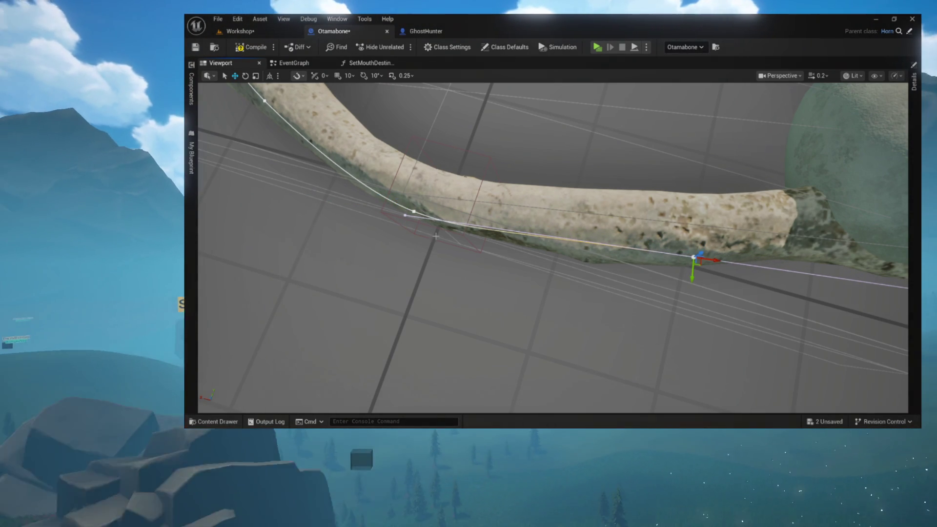
click(406, 215)
mouse_move(406, 216)
mouse_down()
mouse_move(462, 244)
mouse_move(571, 253)
mouse_up()
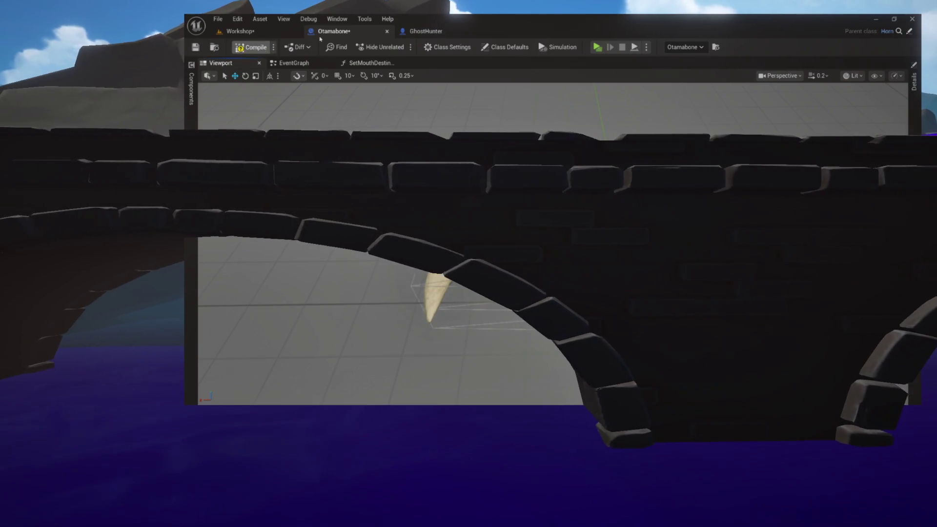
- Play-test the Workshop level standalone, close the preview, and switch to the GhostHunter blueprint
click(240, 31)
click(398, 46)
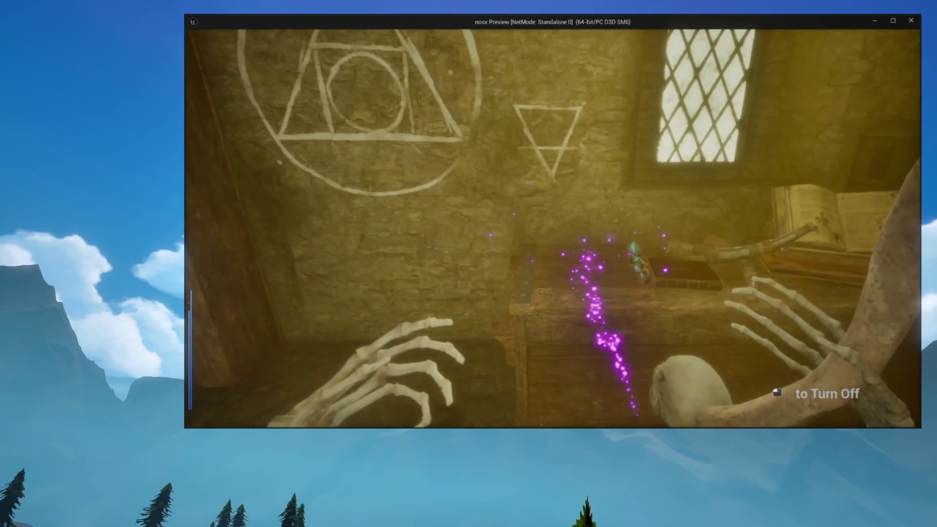
key(Escape)
click(433, 30)
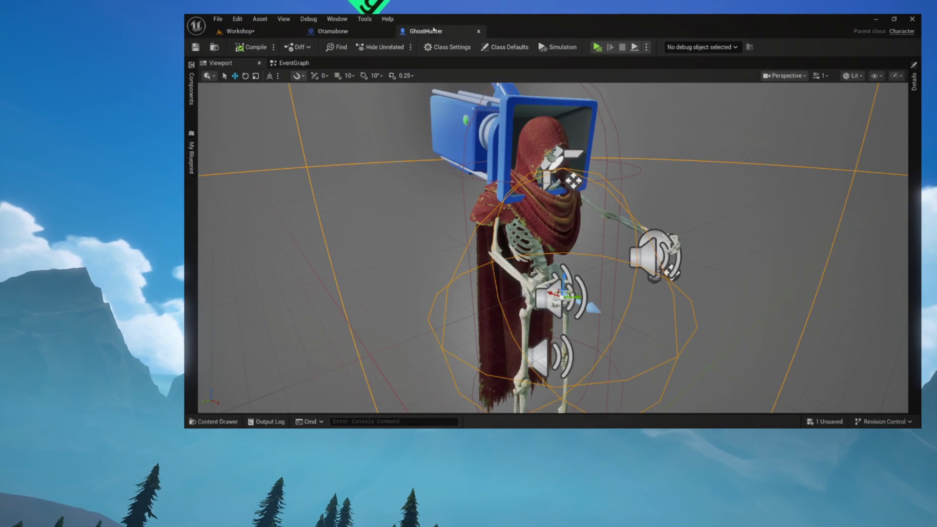
- Switch back to the Otamabone blueprint tab
click(370, 32)
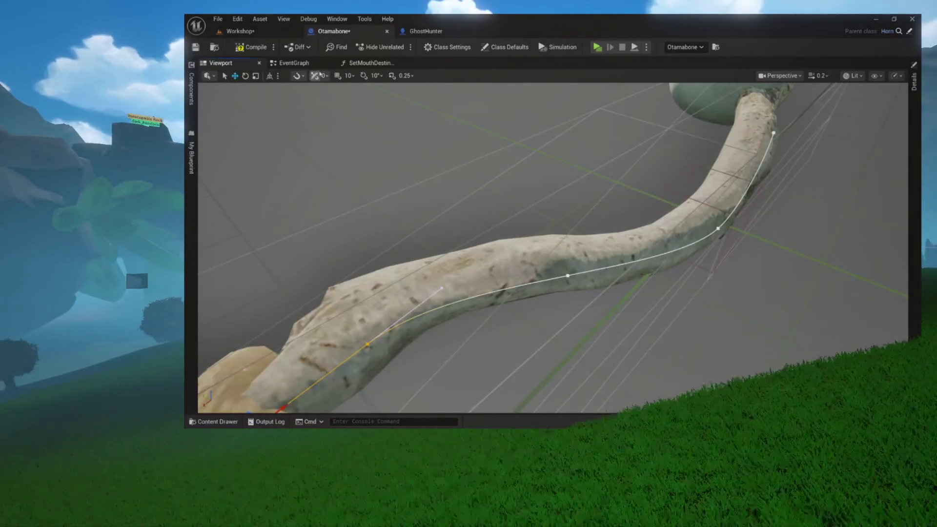
- Switch to the Workshop level and launch a standalone noox game preview
click(258, 33)
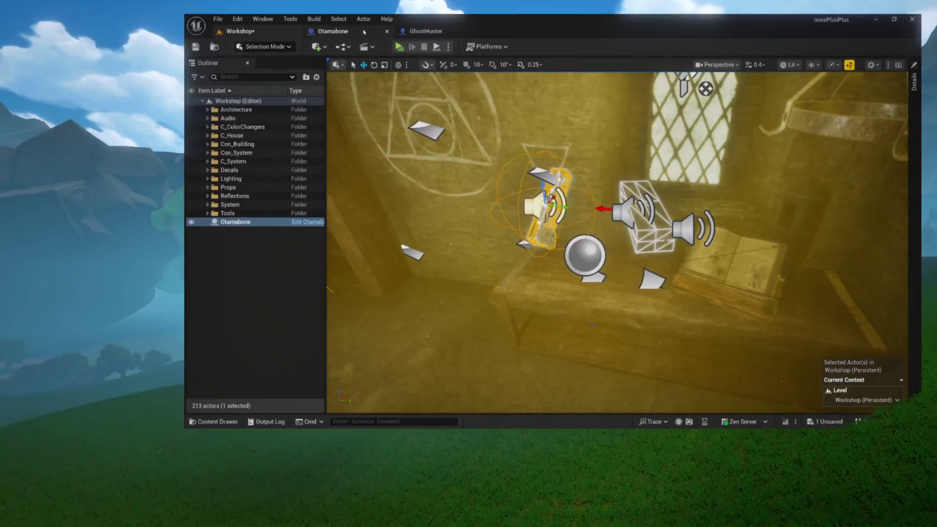
click(399, 47)
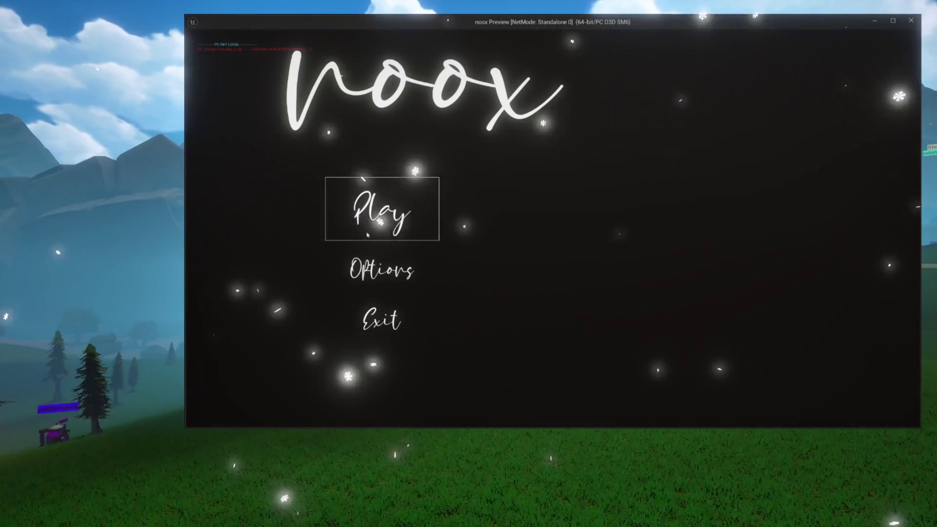
- Start the game from the noox main menu, then go back to Otamabone and on to the Workshop level
click(373, 212)
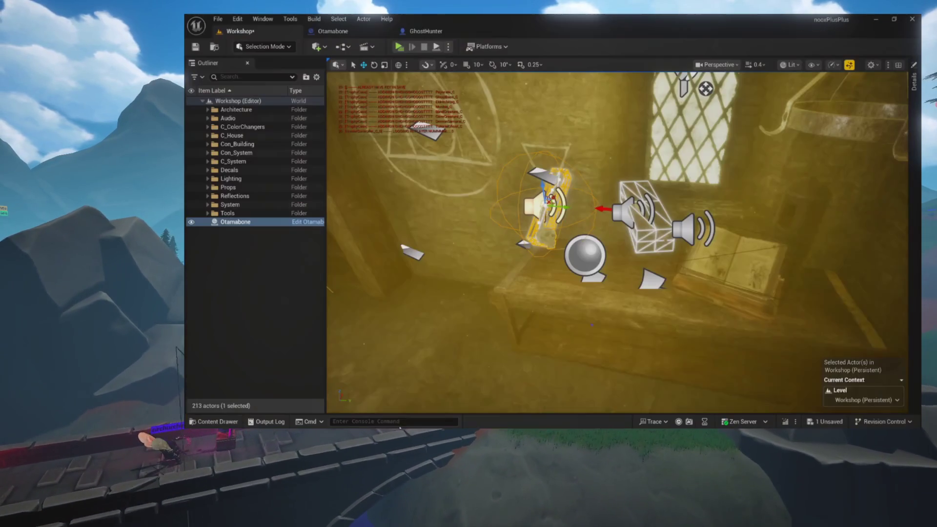
click(381, 30)
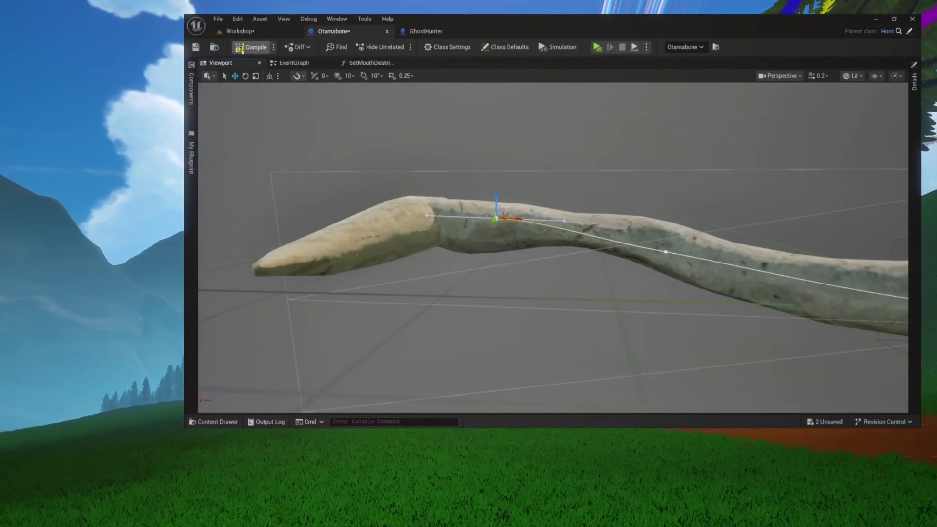
click(282, 32)
- Run three standalone noox play-tests, returning to Otamabone between runs and walking forward in the last
click(398, 47)
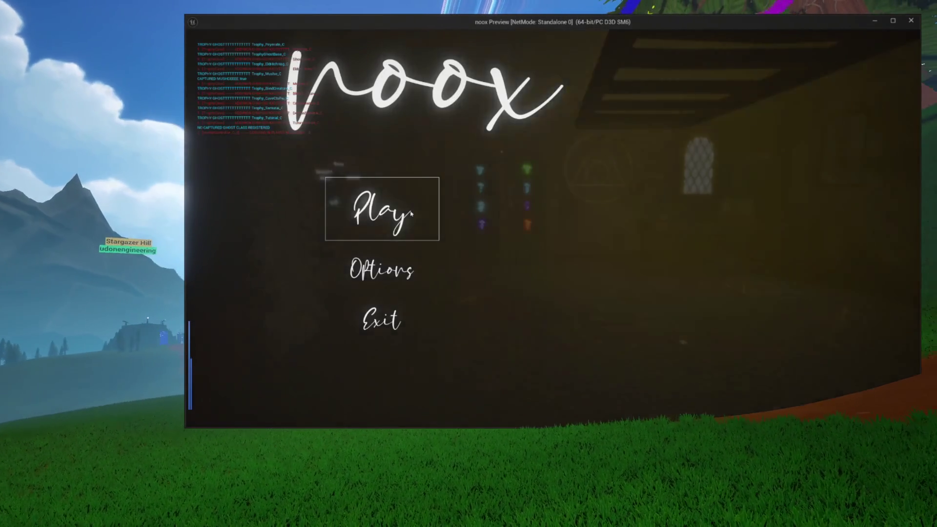
click(410, 213)
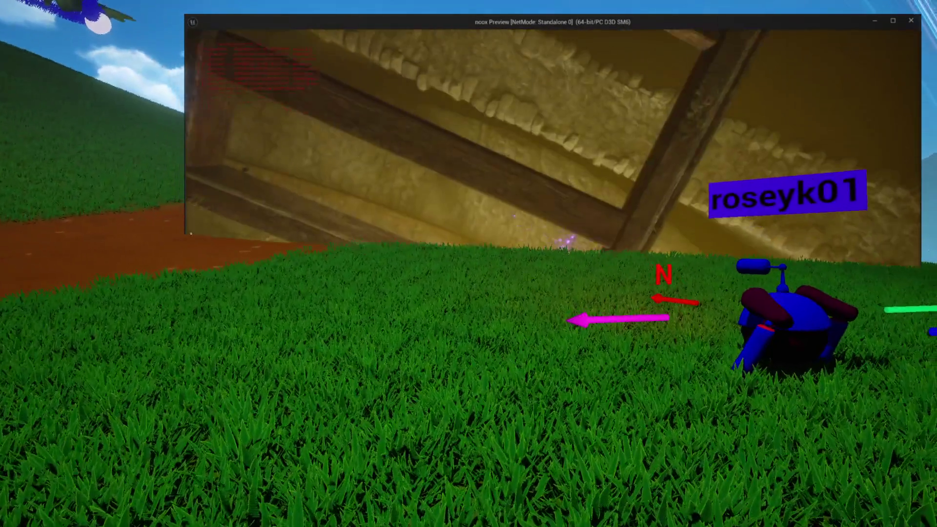
key(Escape)
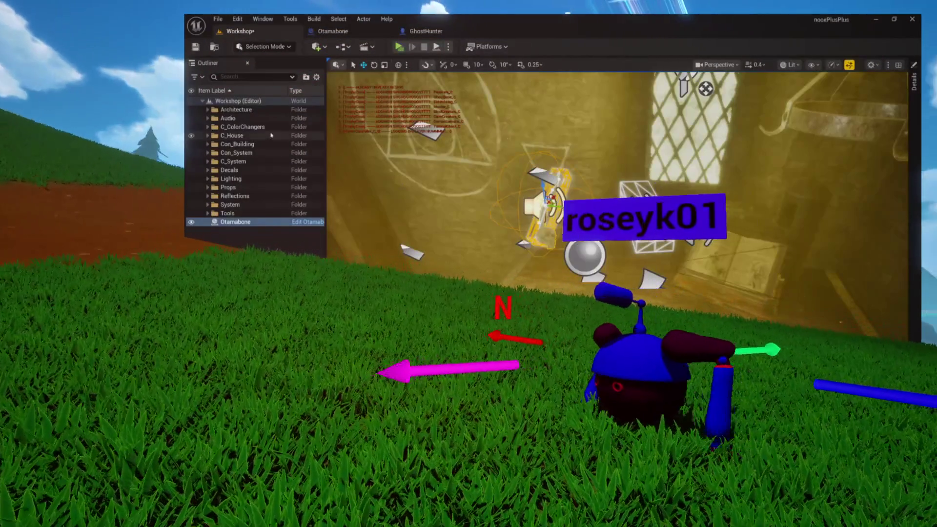
click(360, 38)
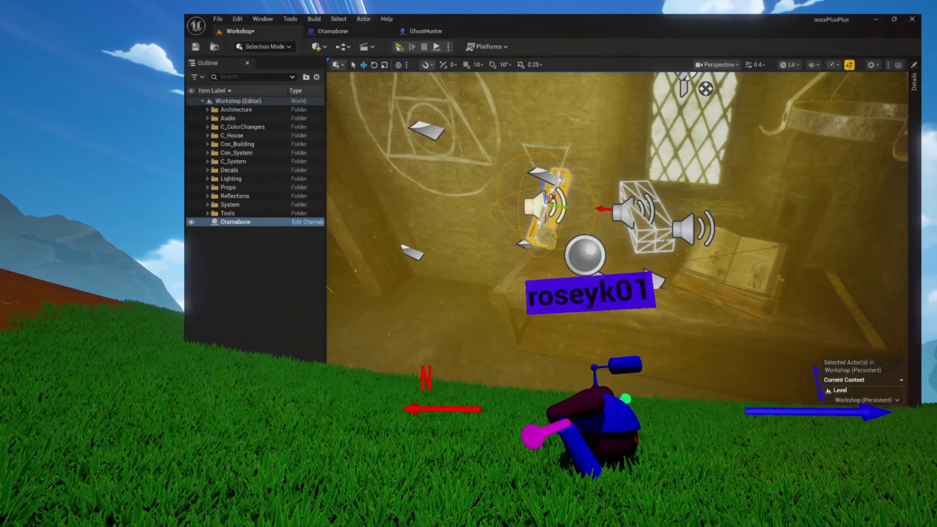
click(399, 46)
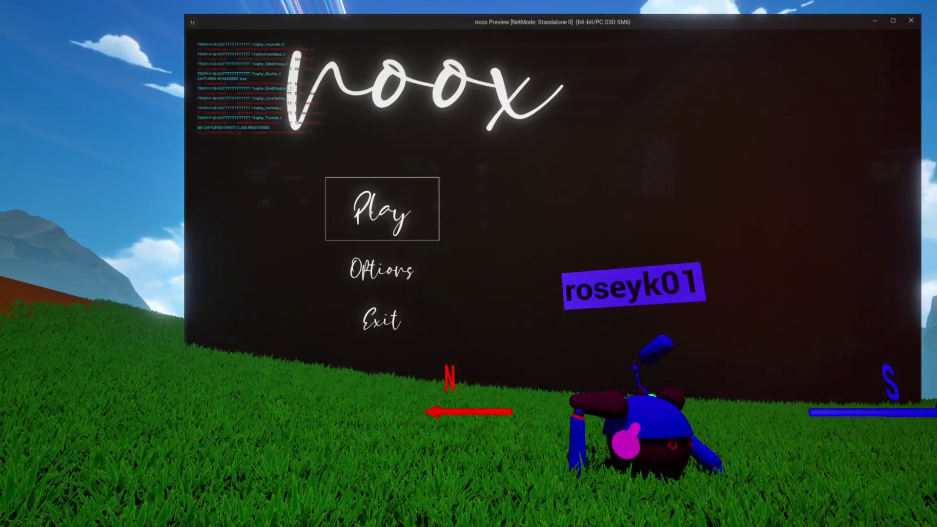
click(371, 207)
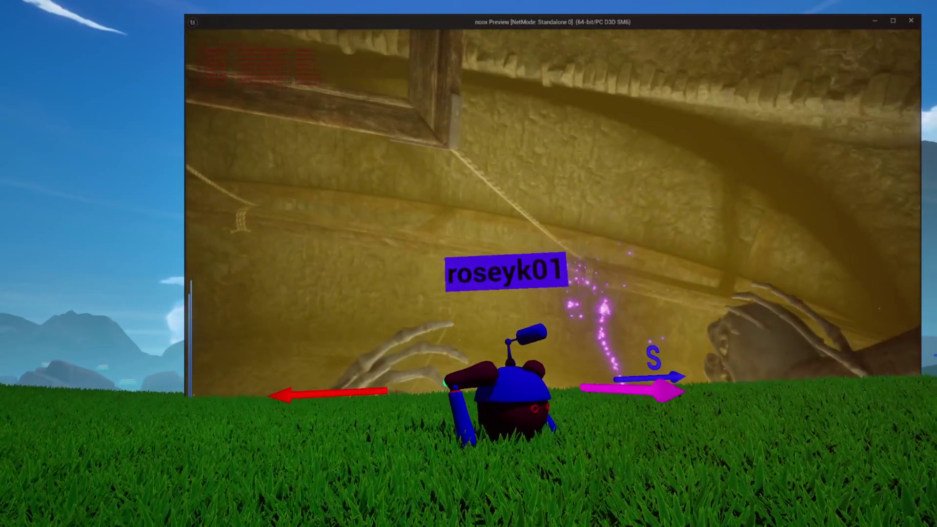
key(Escape)
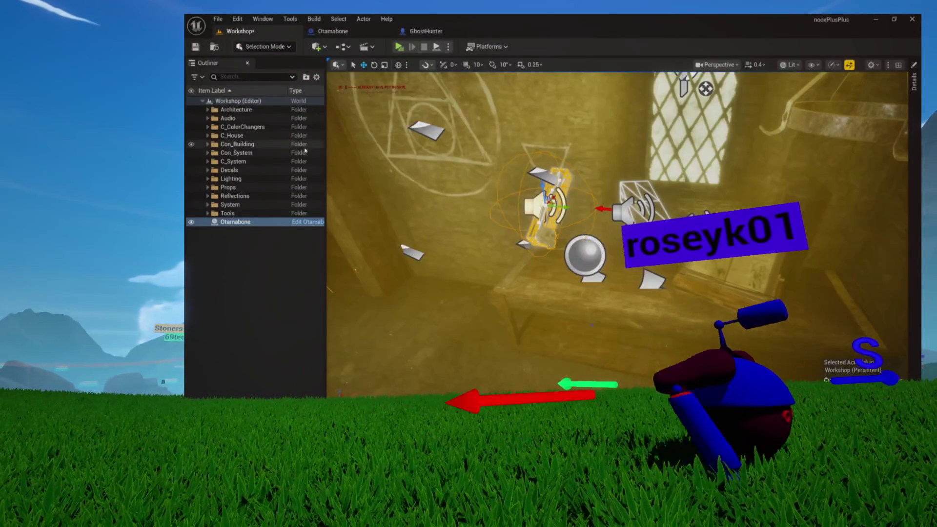
click(324, 33)
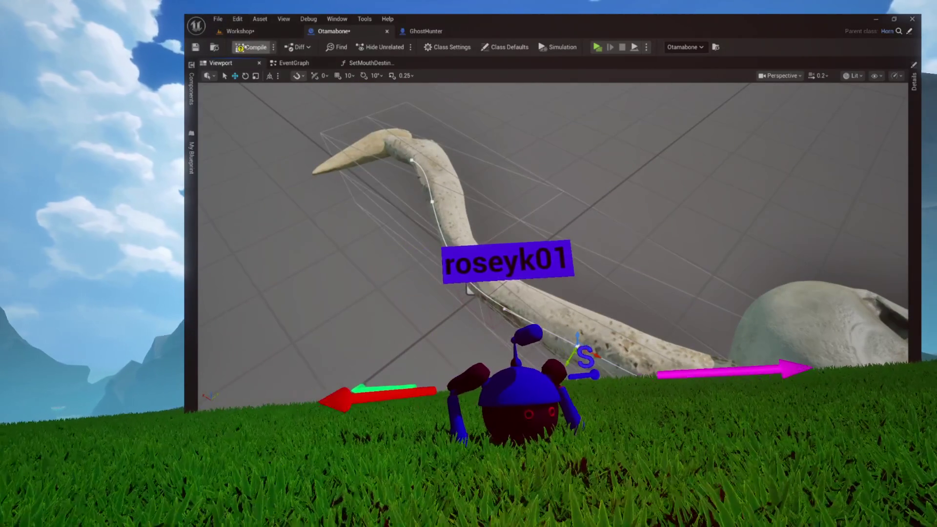
click(595, 47)
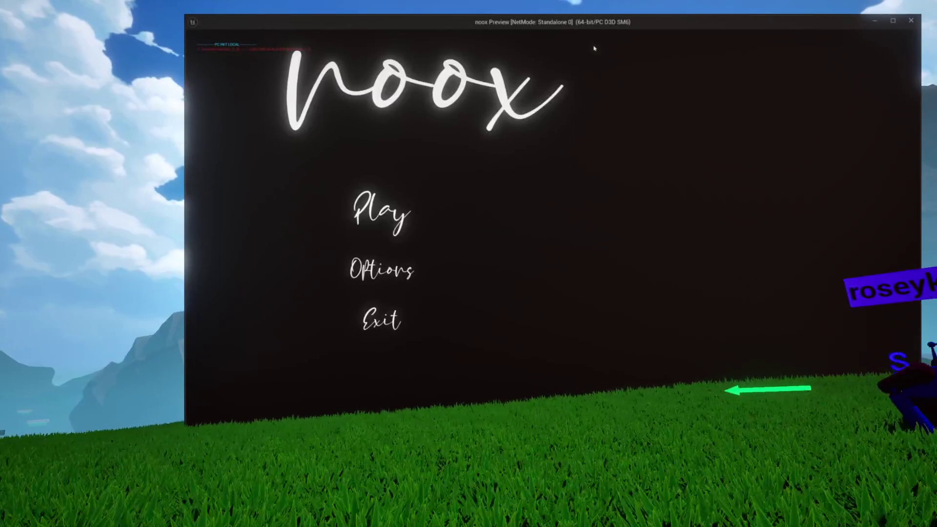
click(383, 213)
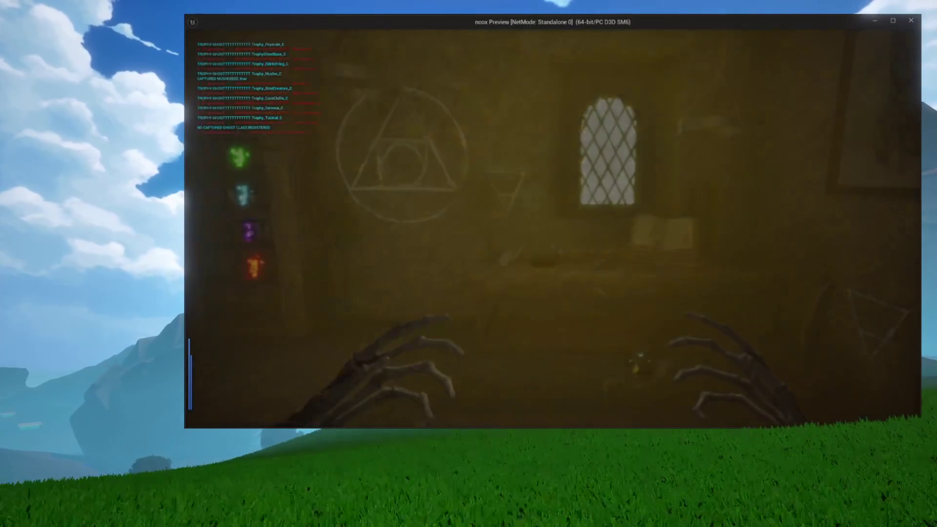
key(w)
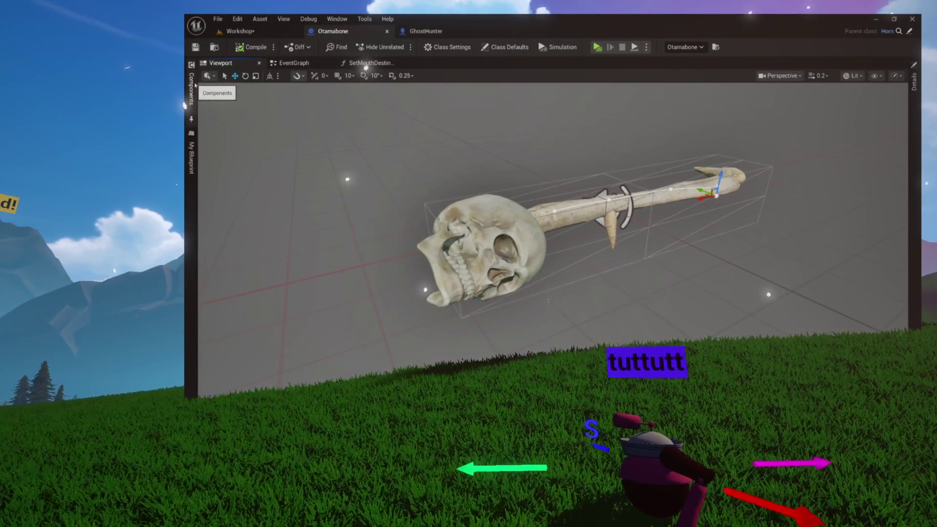
- Open the SetMouthDestination graph to view its Set Relative Location on Bone Shaft
click(366, 64)
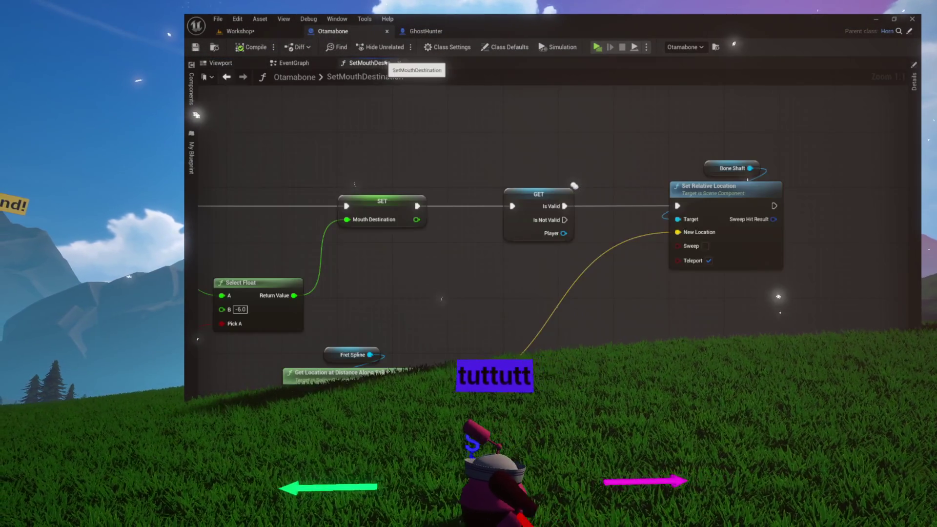
- Inspect the Skull, BaseCube and ManaParticles components in the viewport, framing ManaParticles
click(399, 64)
click(221, 63)
click(191, 88)
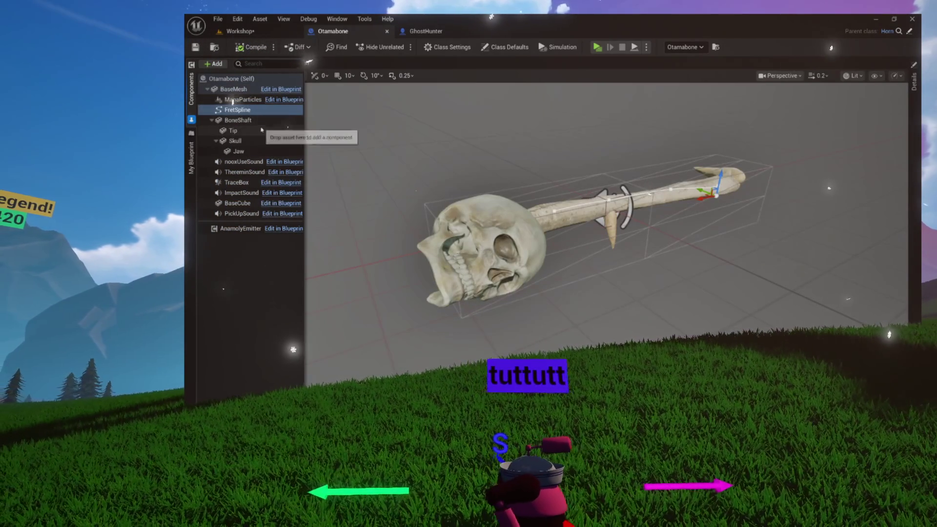
click(233, 141)
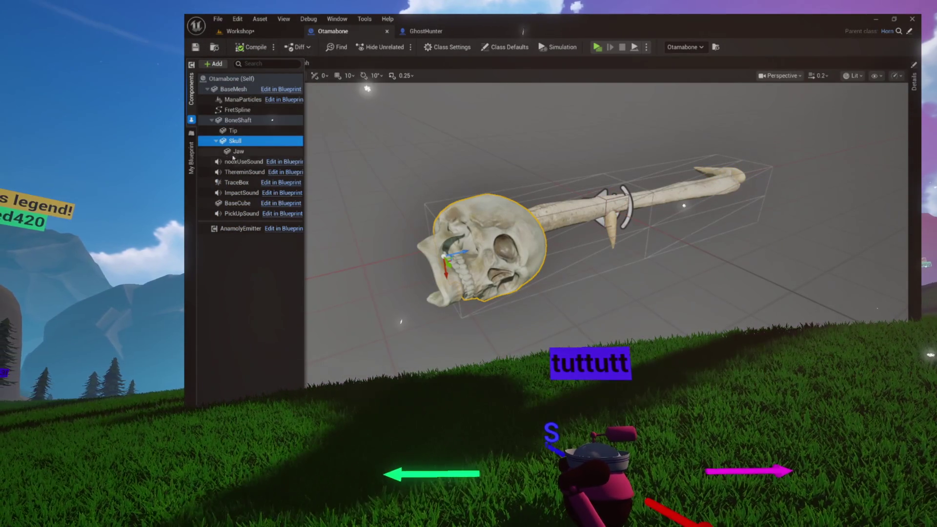
click(237, 204)
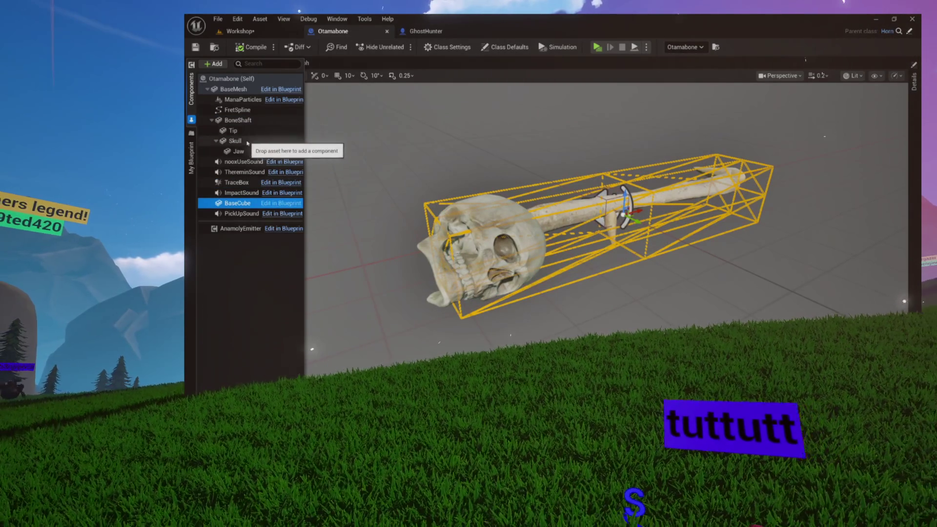
click(243, 100)
key(f)
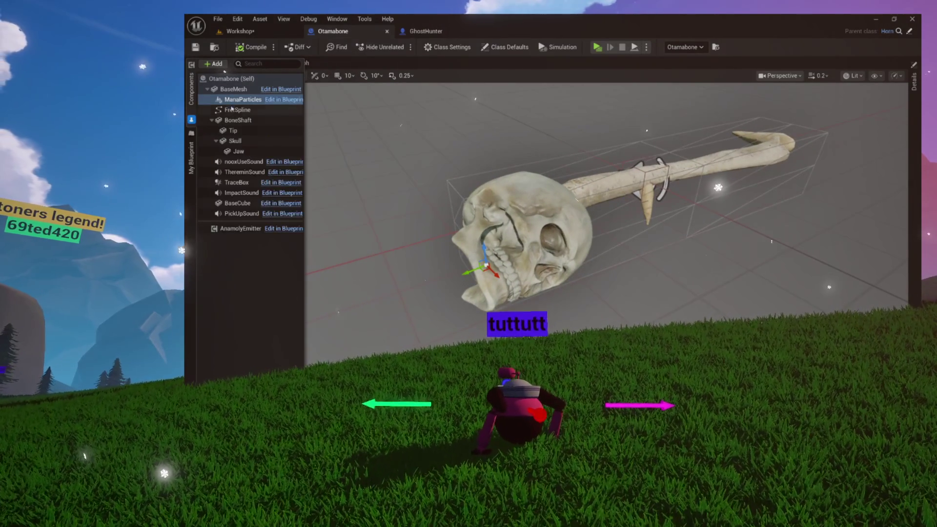
- Undo the BoneShaft enlargement, attempt to reorder ManaParticles, and collapse the component list
click(234, 121)
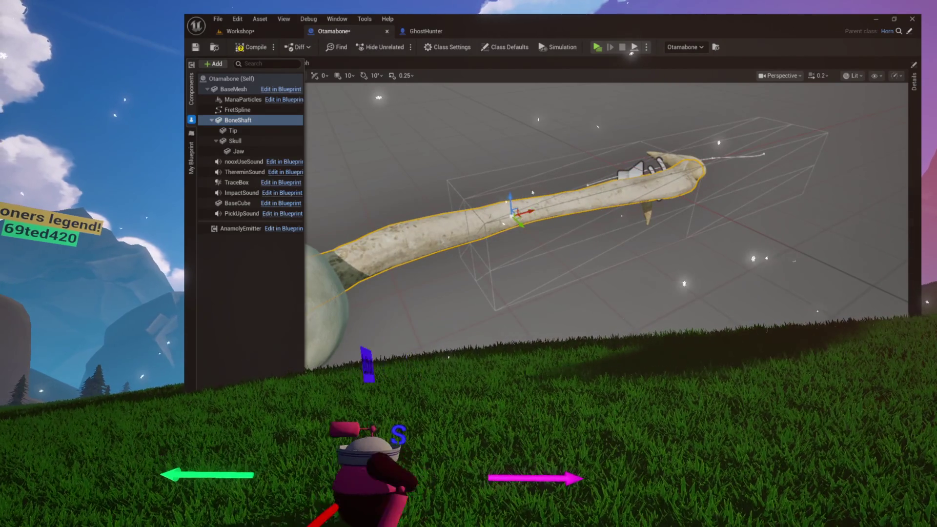
key(ctrl+z)
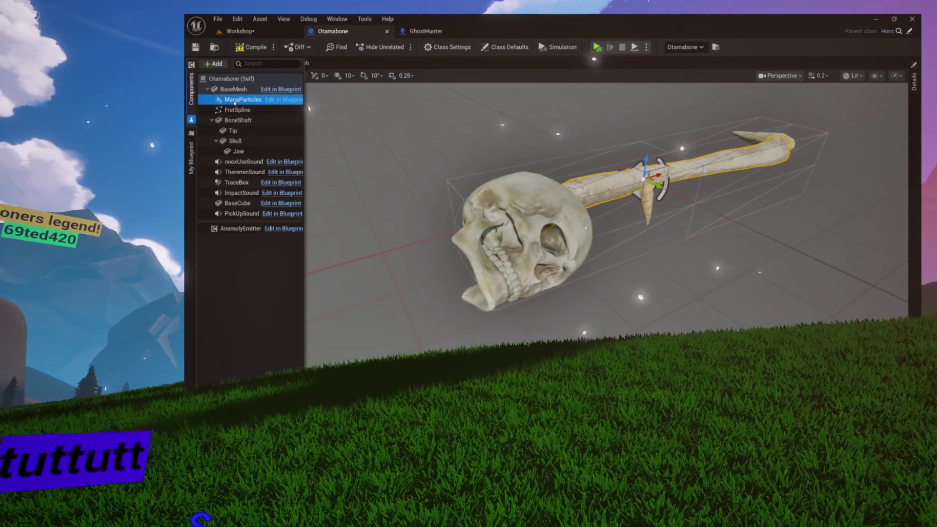
mouse_move(234, 107)
mouse_down()
mouse_move(233, 157)
mouse_move(241, 142)
mouse_up()
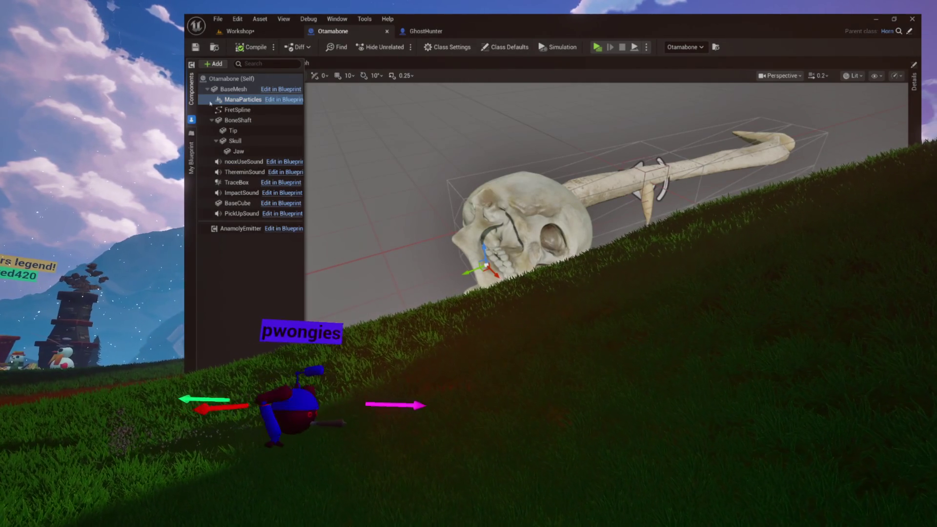
mouse_move(239, 104)
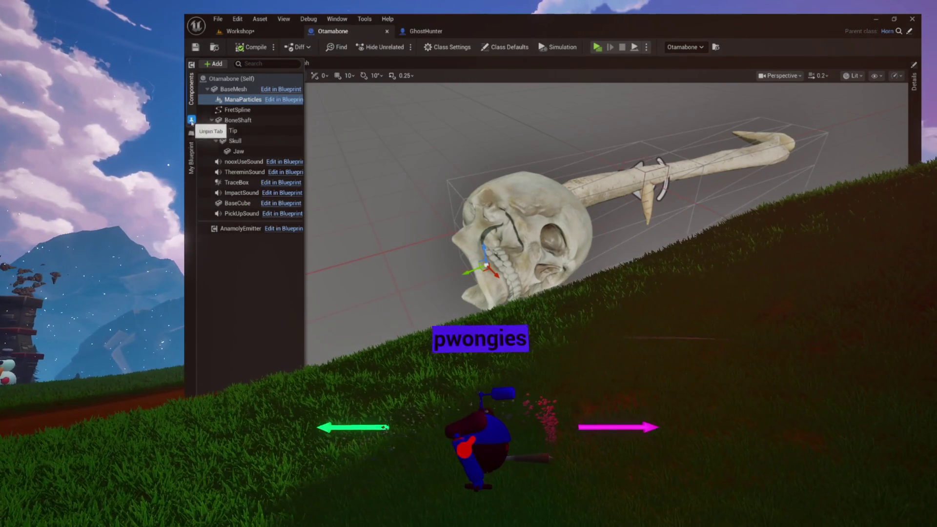
click(191, 120)
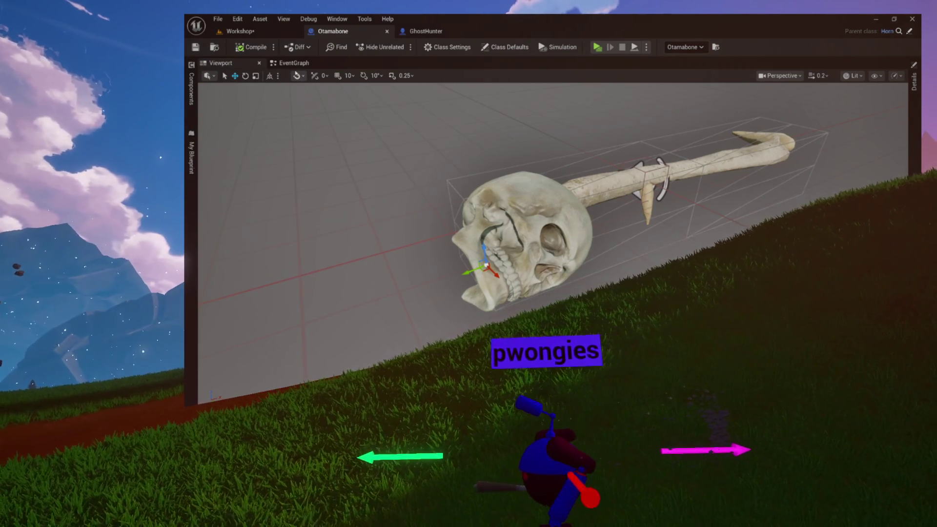
click(293, 63)
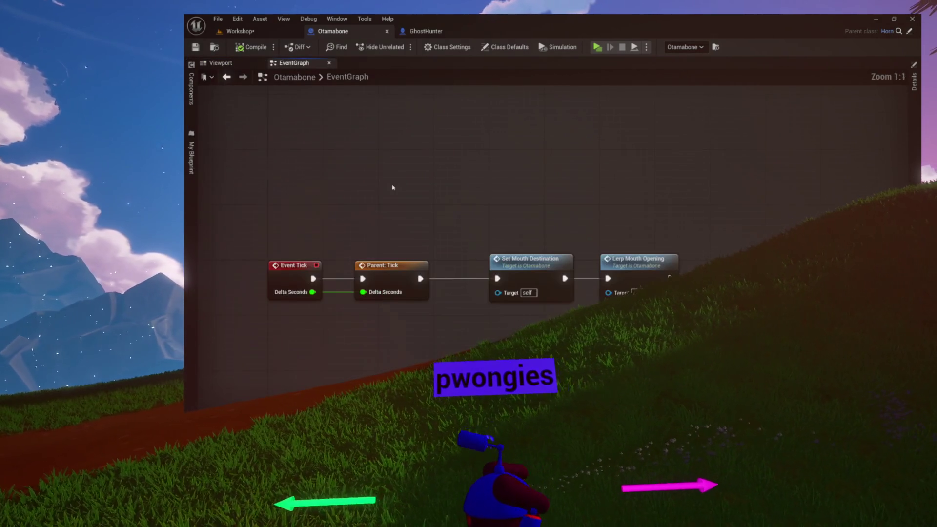
- Move all event graph nodes lower after glancing at the Horn and GhostHunter blueprints
scroll(393, 187, up, 4)
key(ctrl+a)
key(Home)
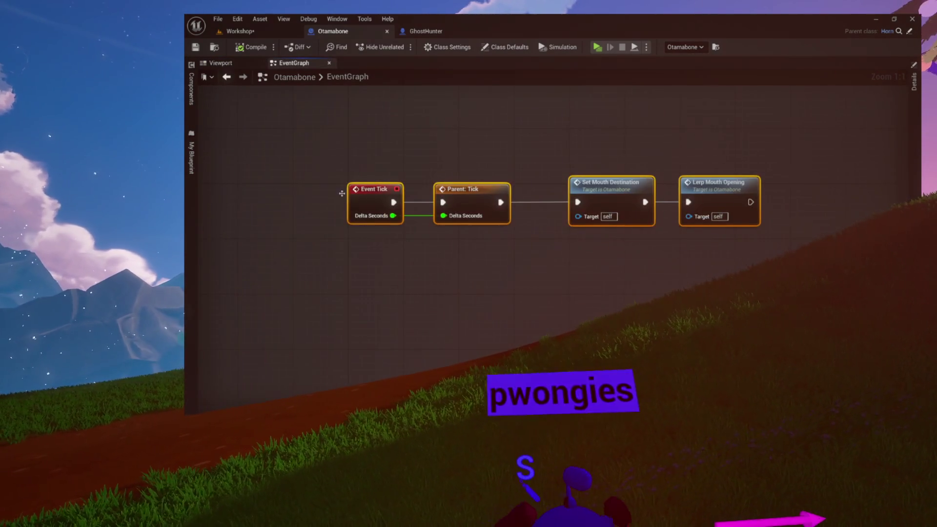
drag(376, 185, 376, 296)
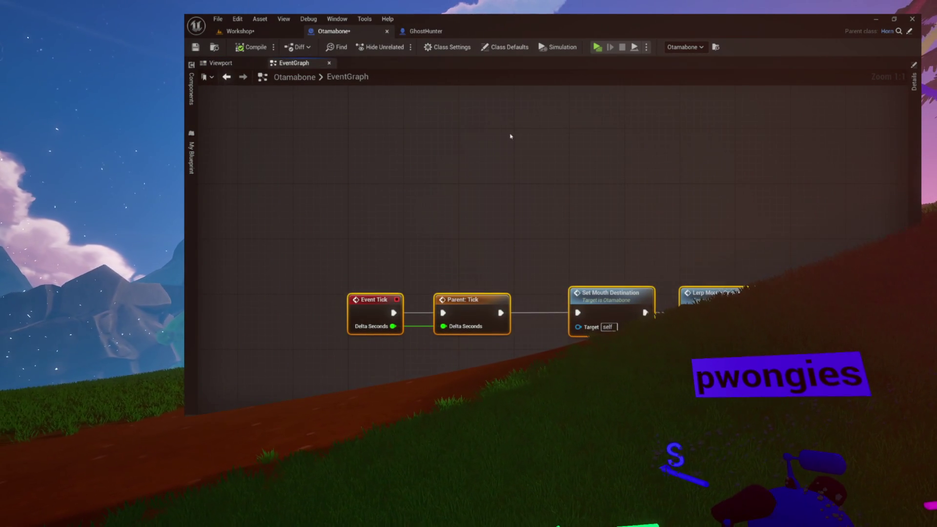
click(887, 31)
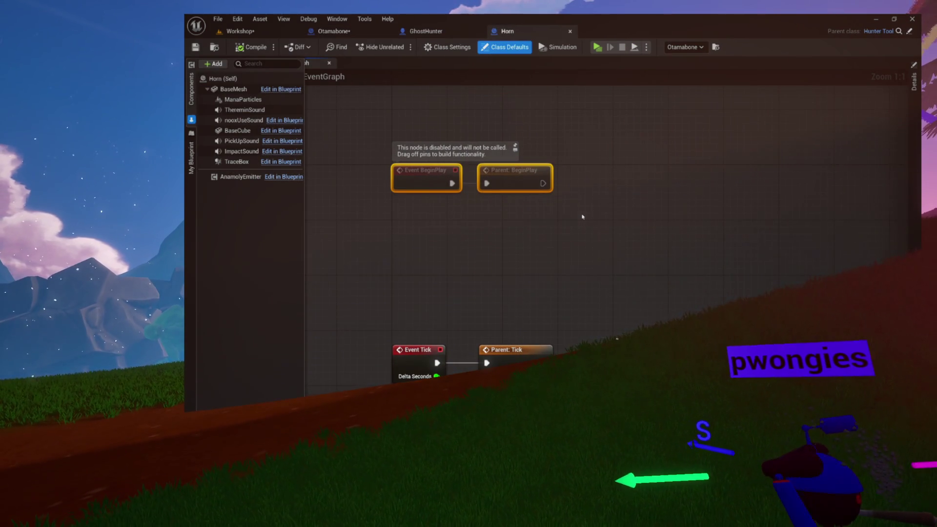
click(469, 36)
click(372, 34)
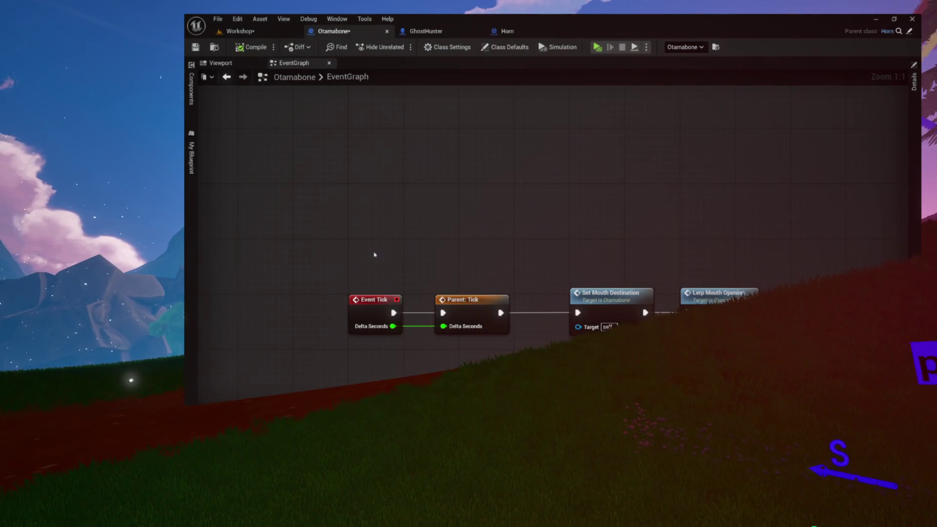
- Add Event BeginPlay with a call to Parent: BeginPlay and align the two nodes
right_click(349, 191)
text(b)
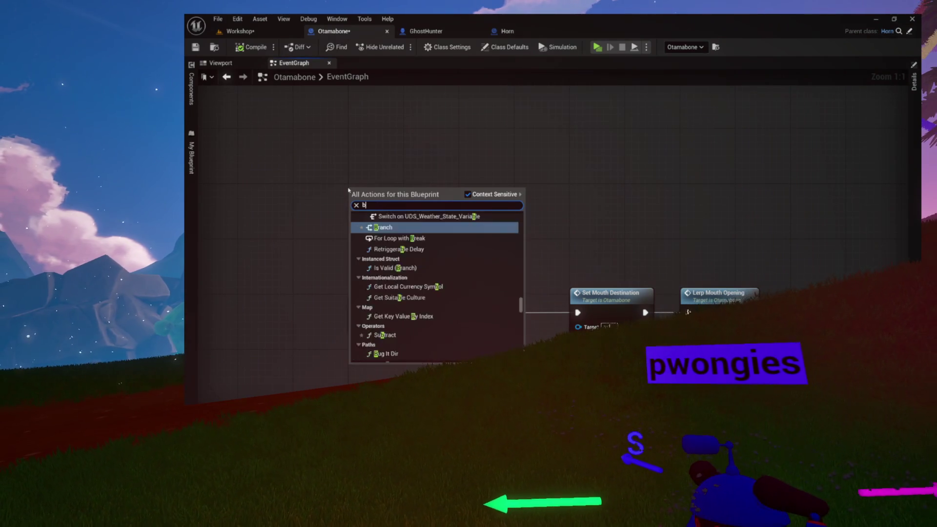
text(eginp)
key(Return)
right_click(364, 196)
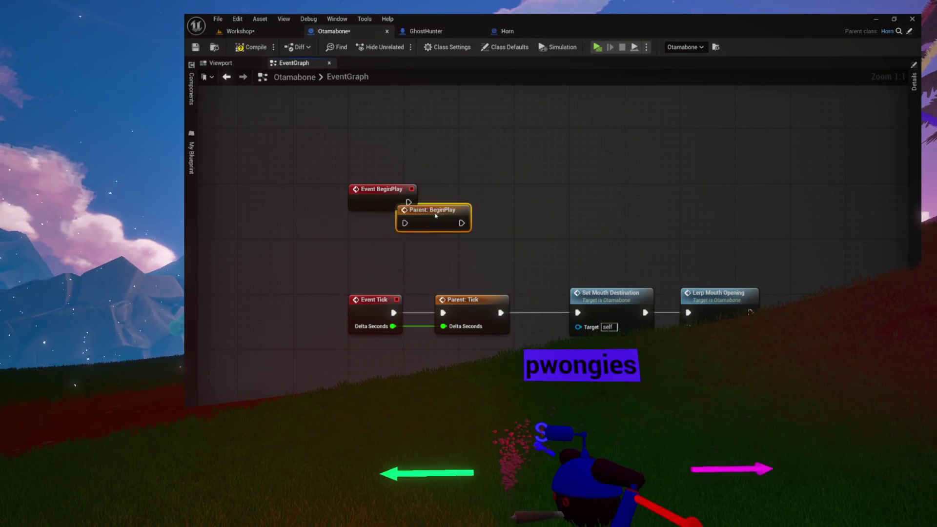
mouse_move(448, 188)
mouse_down()
mouse_move(470, 203)
mouse_move(364, 163)
mouse_up()
click(481, 172)
mouse_move(256, 163)
mouse_down()
mouse_move(494, 218)
mouse_move(446, 189)
mouse_up()
click(480, 192)
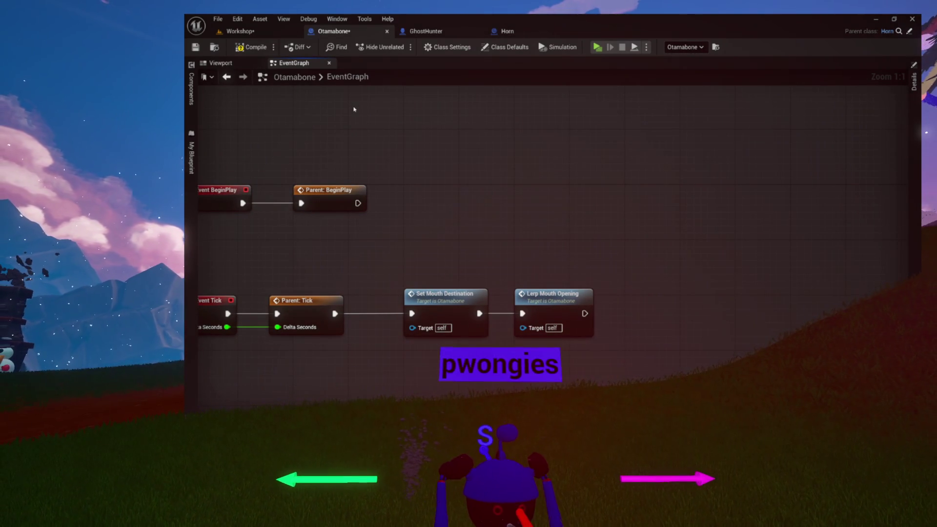
drag(356, 107, 412, 159)
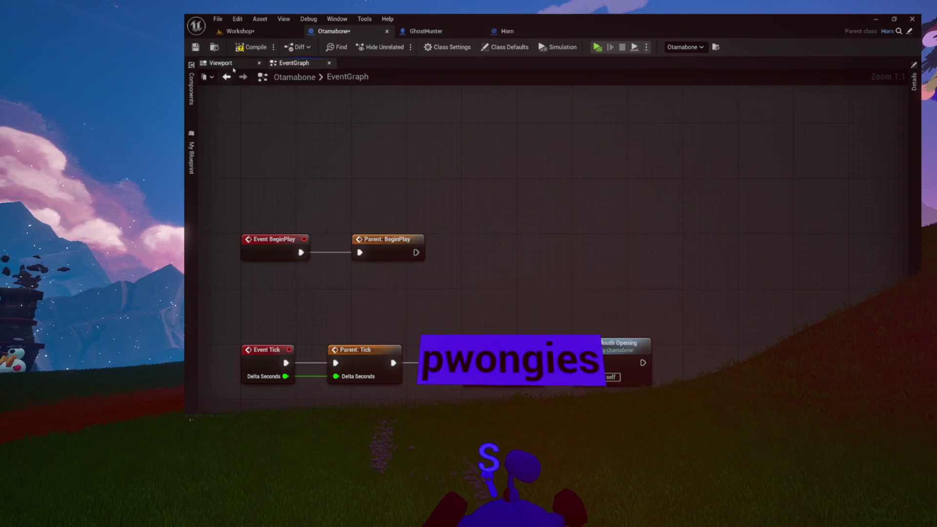
click(232, 66)
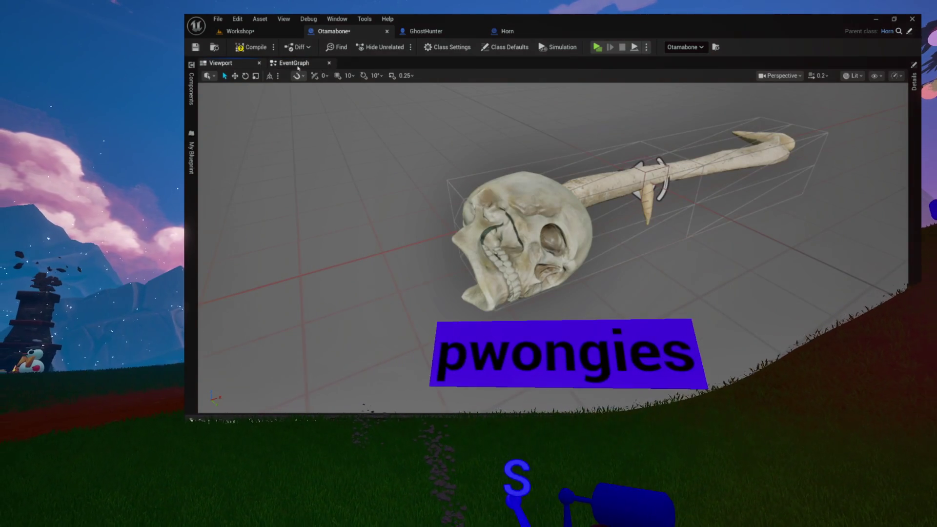
- Drag Mana Particles and Skull component references into the event graph
click(294, 63)
click(191, 87)
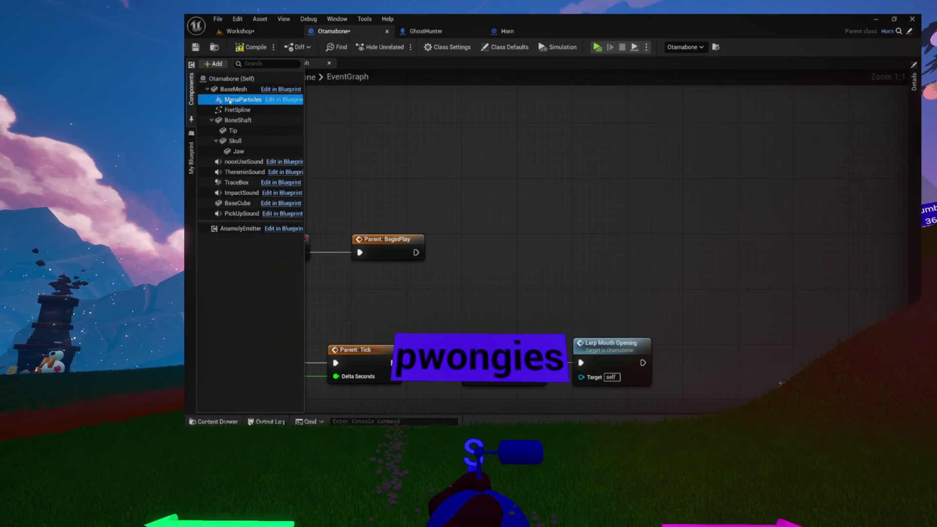
drag(230, 101, 455, 173)
click(191, 88)
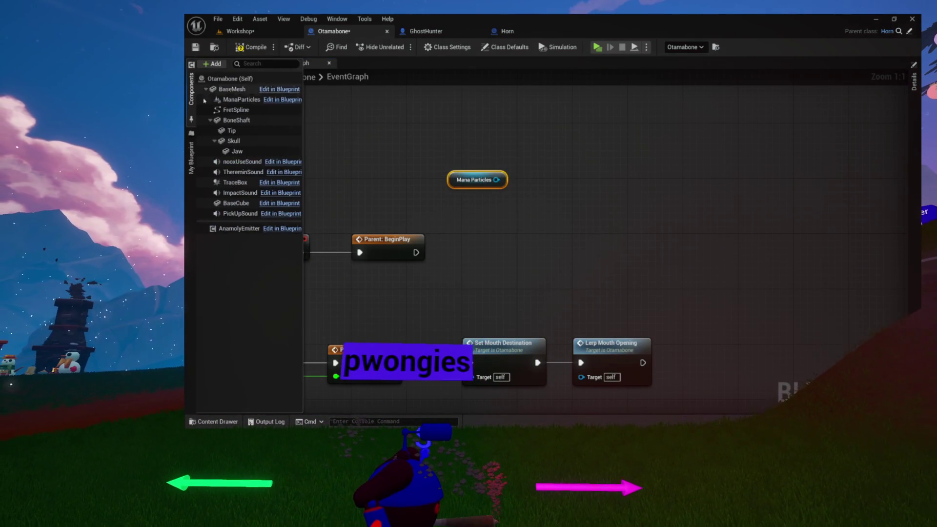
mouse_move(235, 141)
mouse_down()
mouse_move(406, 145)
mouse_move(430, 195)
mouse_move(377, 201)
mouse_up()
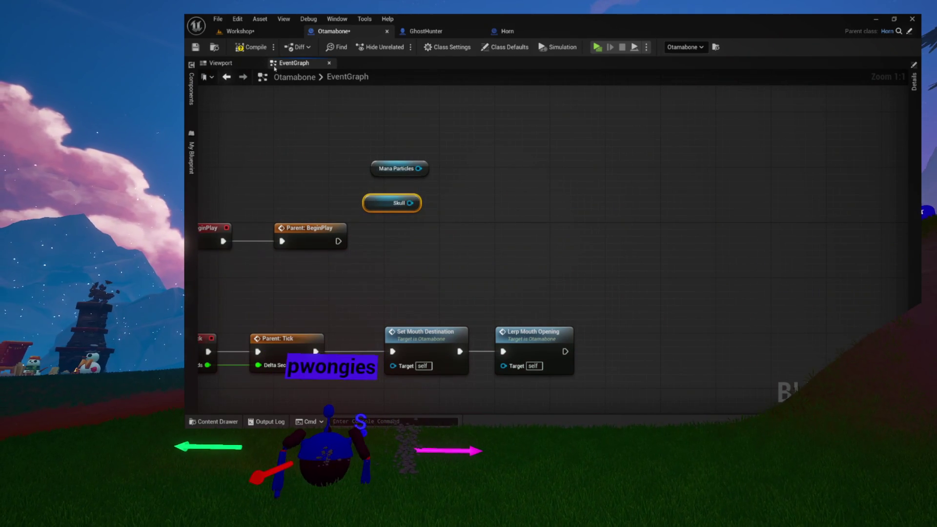
- Orbit the viewport to inspect the skull's side, then pull a wire from the Skull node
click(221, 63)
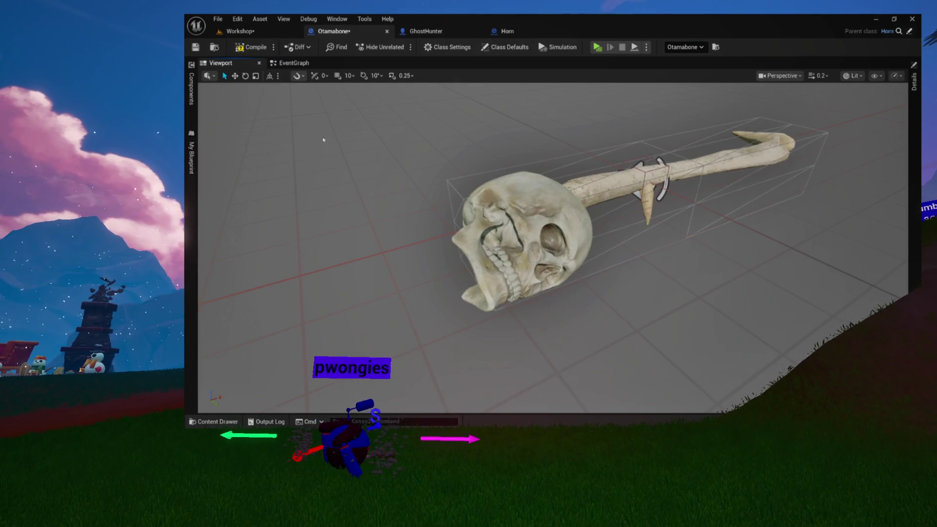
scroll(552, 246, up, 10)
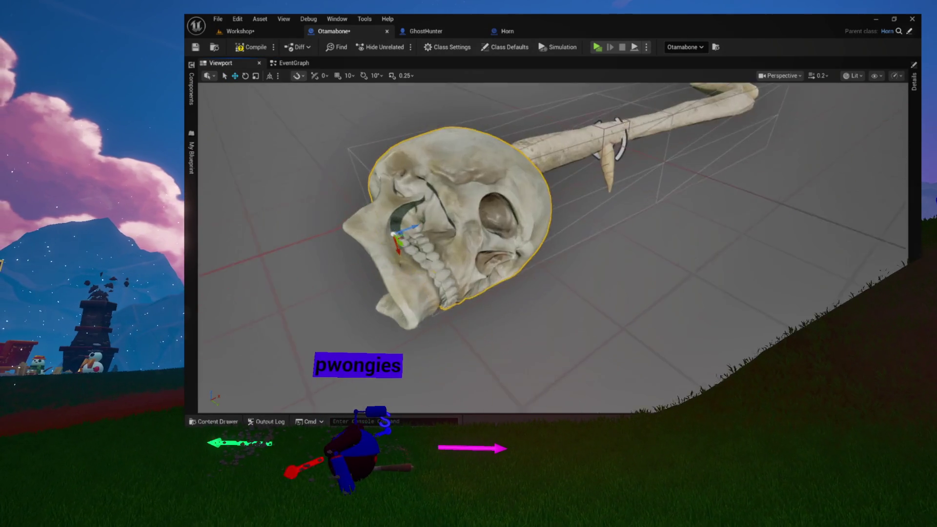
drag(552, 246, 503, 239)
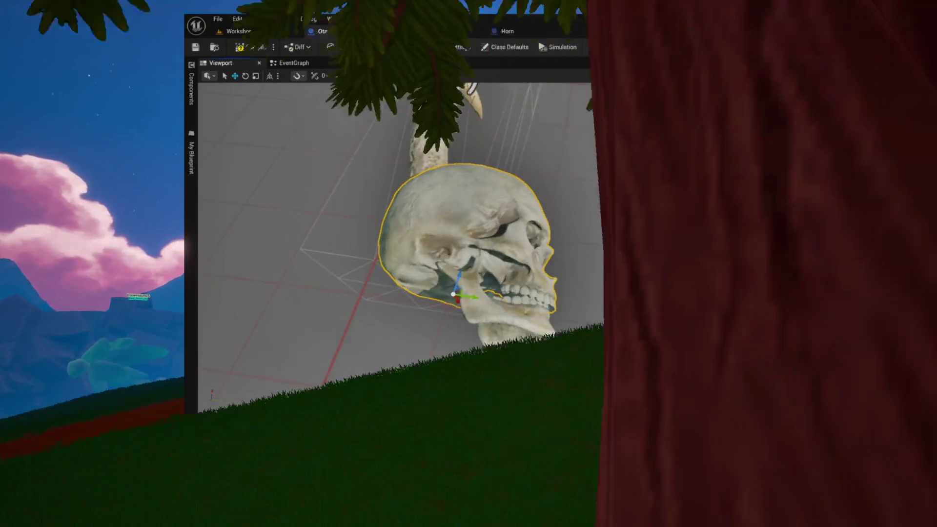
click(293, 62)
drag(411, 203, 461, 221)
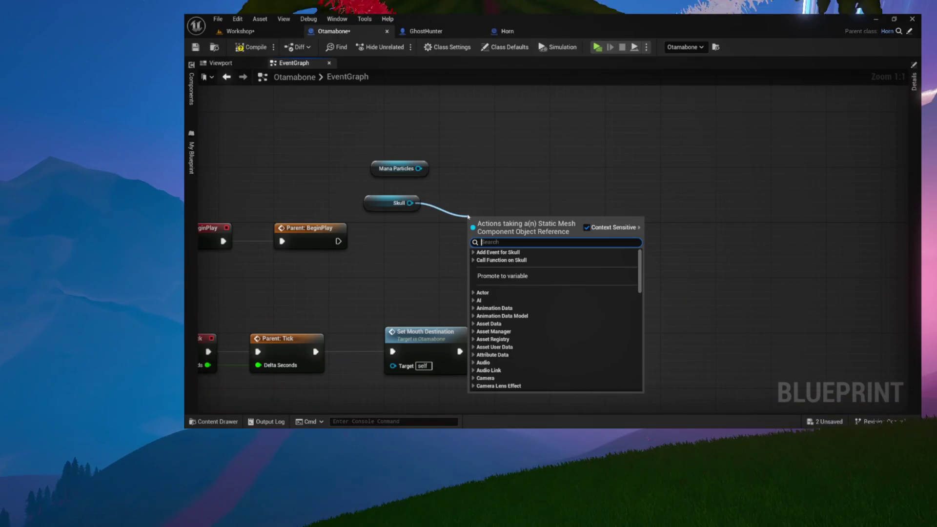
- Add Attach Component To Component from Mana Particles and connect Skull to its Parent input
key(Escape)
mouse_move(419, 169)
mouse_down()
mouse_move(456, 188)
mouse_move(502, 188)
mouse_up()
text(attach component to comp)
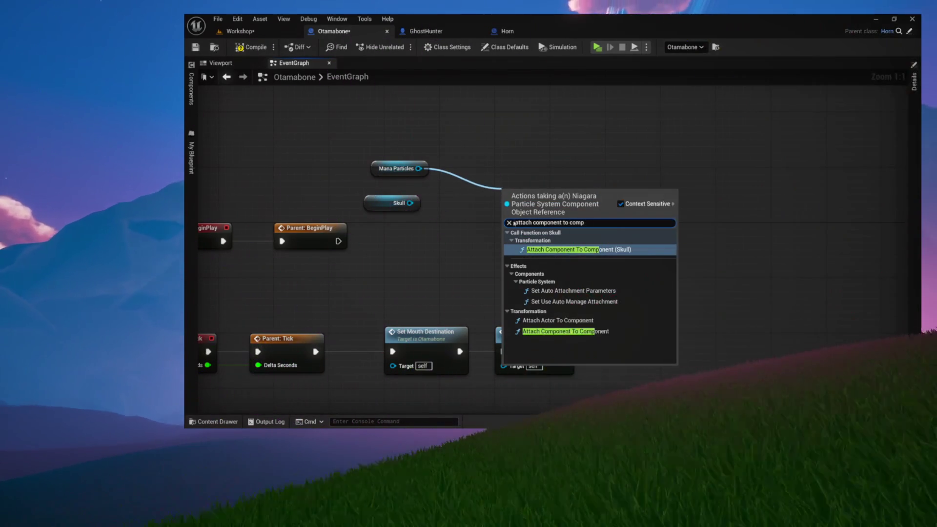
click(539, 250)
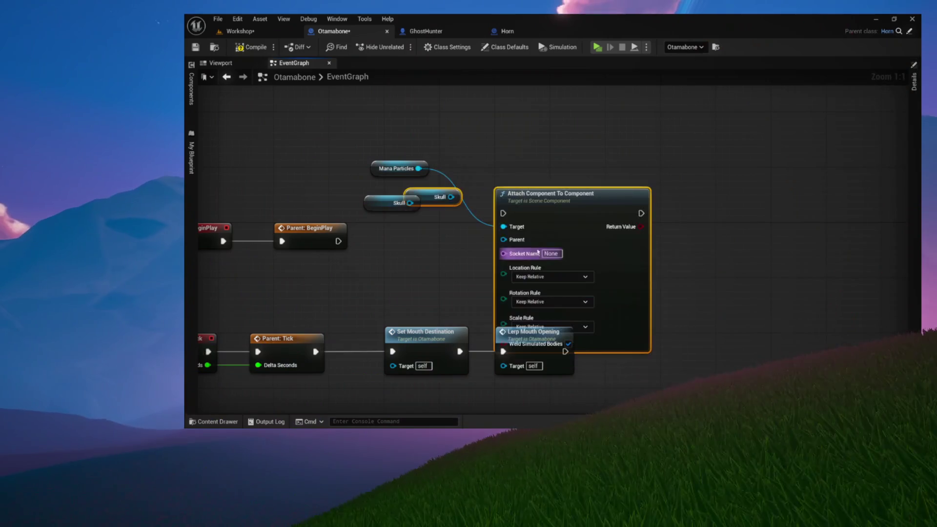
mouse_move(435, 203)
mouse_down()
mouse_move(436, 236)
mouse_move(454, 223)
mouse_up()
key(Delete)
mouse_move(410, 203)
mouse_down()
mouse_move(553, 273)
mouse_move(545, 273)
mouse_up()
drag(591, 228, 591, 187)
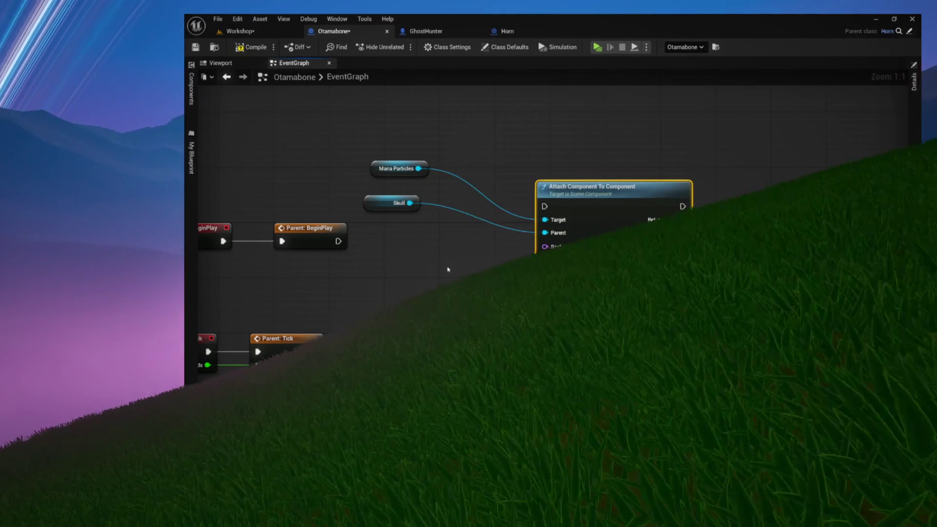
- Wire Parent: BeginPlay's exec into the Attach node and tidy the Mana Particles node position
drag(337, 242, 545, 206)
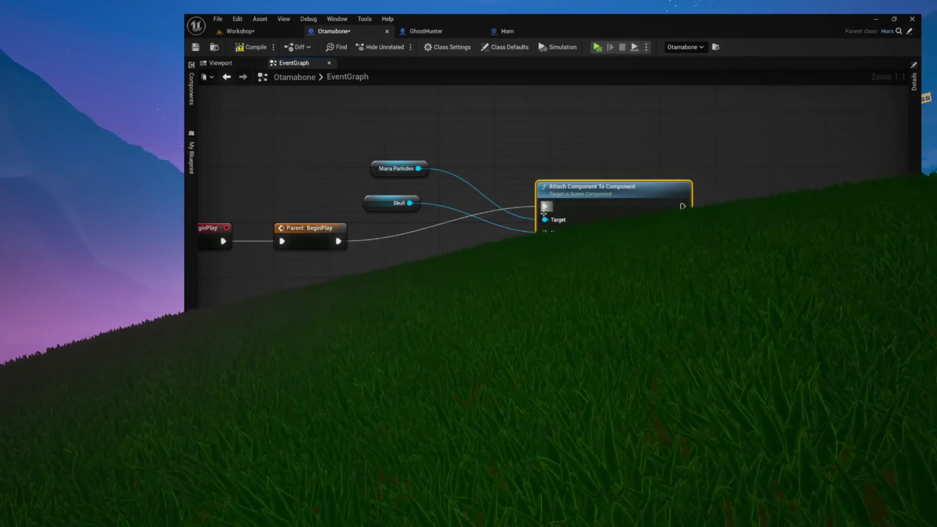
scroll(418, 229, down, 3)
click(418, 229)
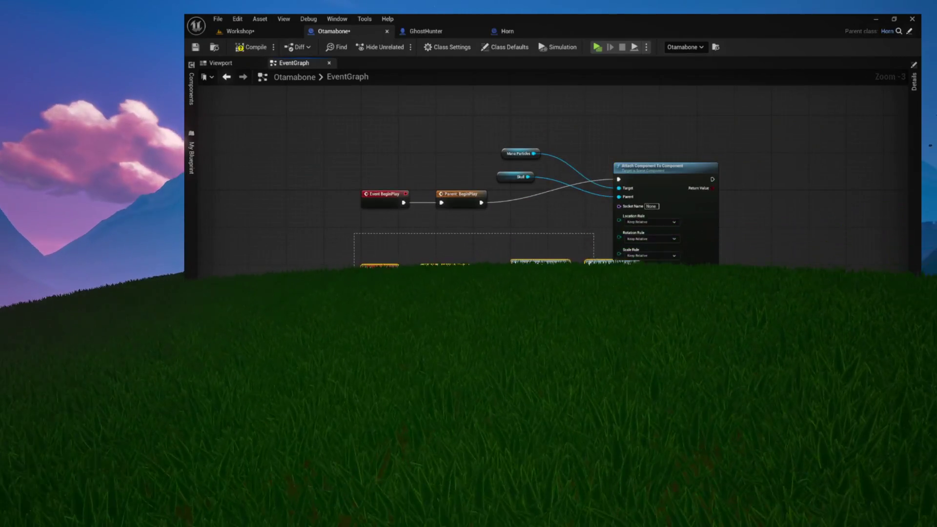
mouse_move(657, 166)
mouse_down()
mouse_move(503, 219)
mouse_move(456, 221)
mouse_up()
scroll(456, 173, up, 3)
drag(456, 173, 510, 163)
mouse_move(450, 189)
mouse_down()
mouse_move(437, 219)
mouse_move(442, 201)
mouse_move(497, 222)
mouse_move(375, 245)
mouse_move(378, 309)
mouse_move(387, 311)
mouse_move(408, 229)
mouse_move(481, 192)
mouse_up()
- Set Location and Rotation Rules to Snap to Target and Scale Rule to Keep World
click(568, 217)
click(561, 227)
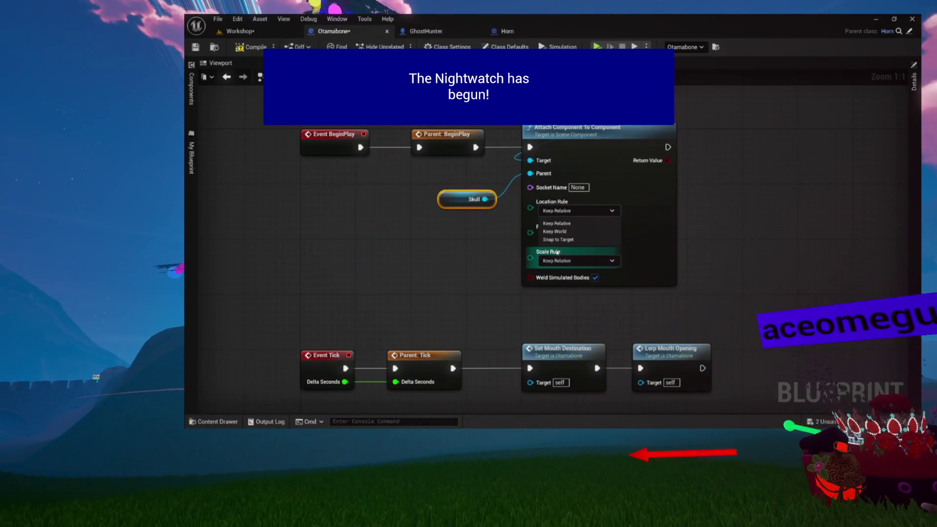
click(562, 236)
click(563, 242)
click(562, 236)
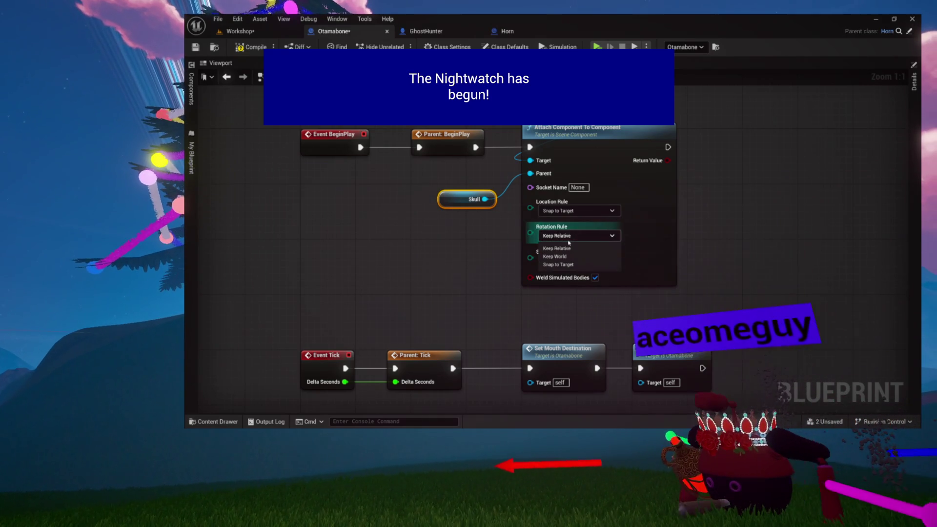
click(567, 263)
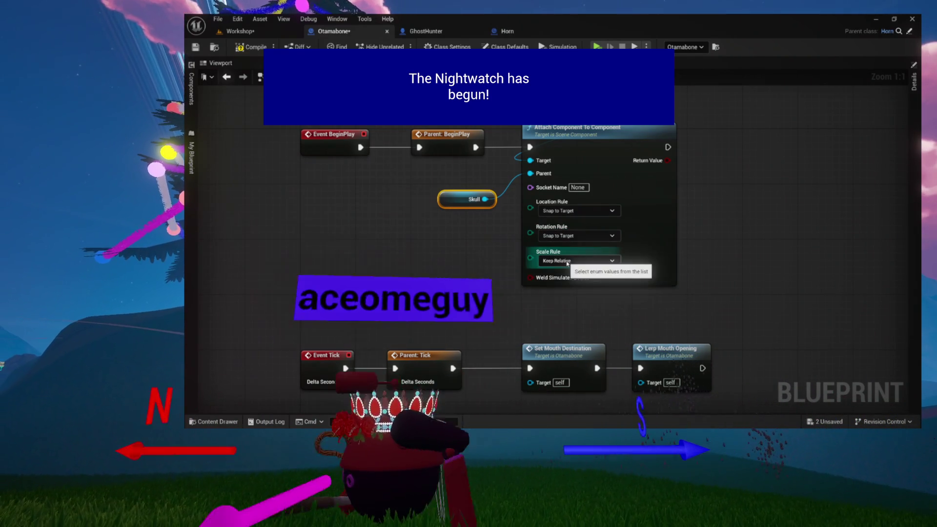
click(568, 261)
click(557, 283)
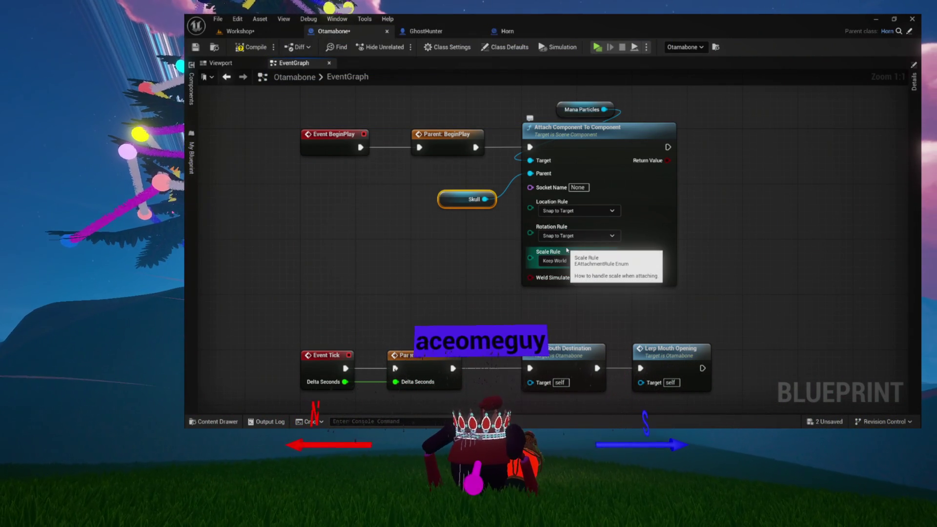
- Compile the Otamabone blueprint and reframe the BeginPlay attach nodes
drag(495, 170, 466, 196)
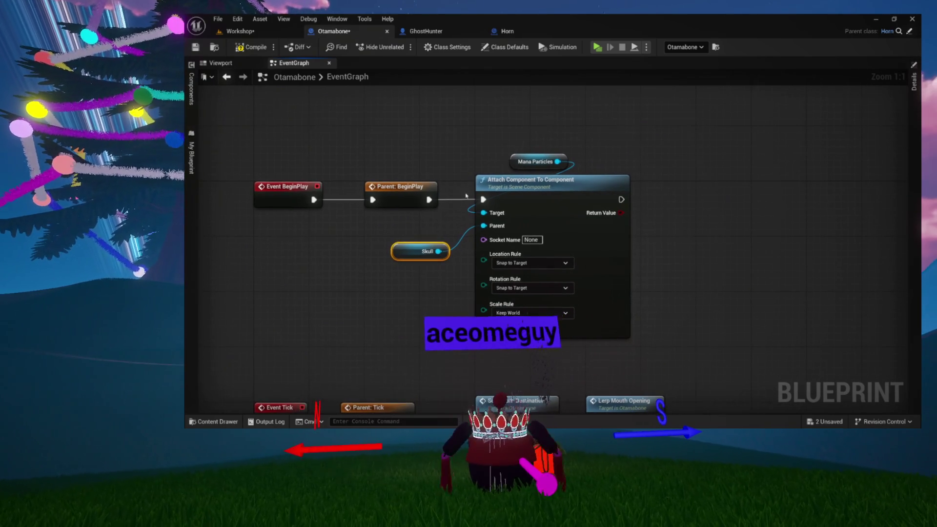
click(254, 47)
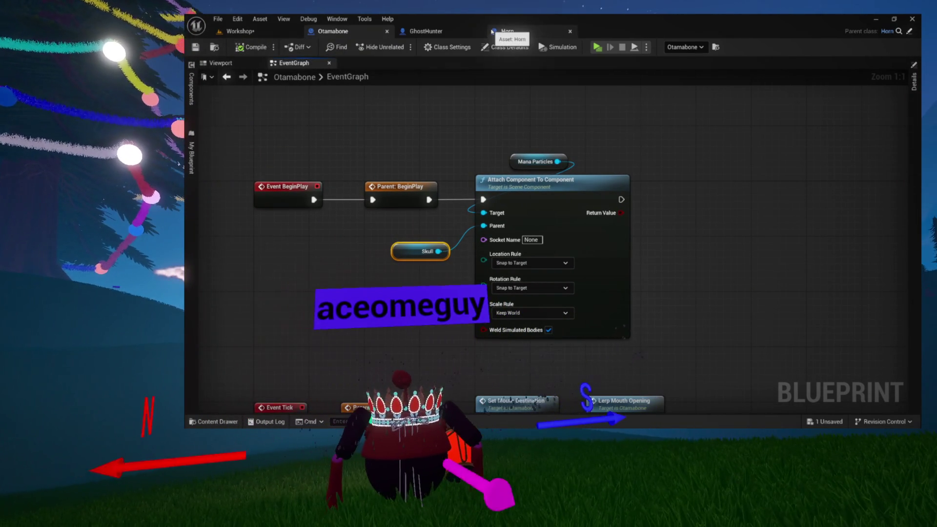
drag(467, 101, 478, 110)
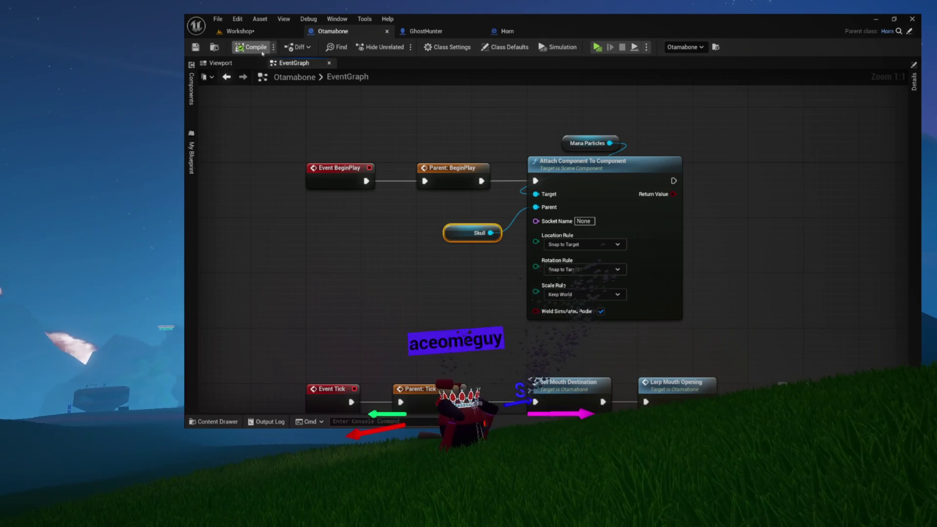
mouse_move(315, 119)
mouse_down()
mouse_move(545, 237)
mouse_move(672, 270)
mouse_up()
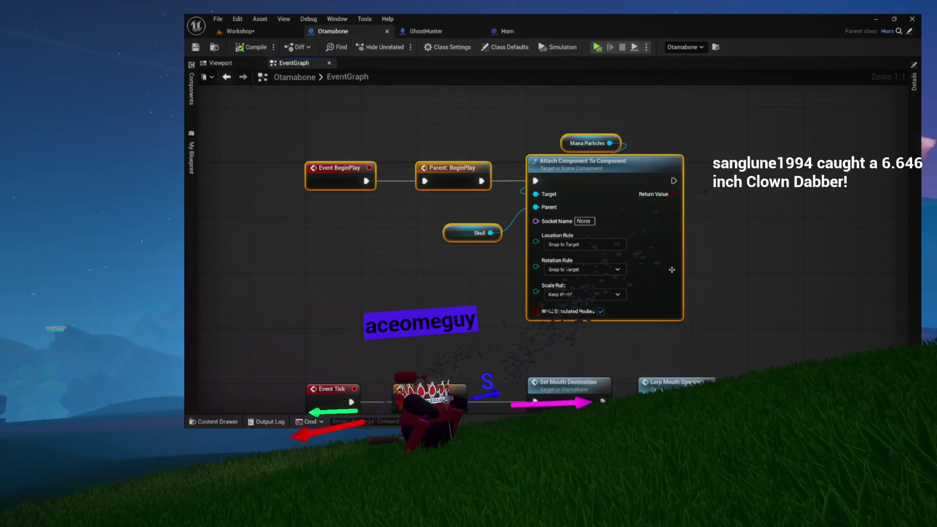
click(839, 262)
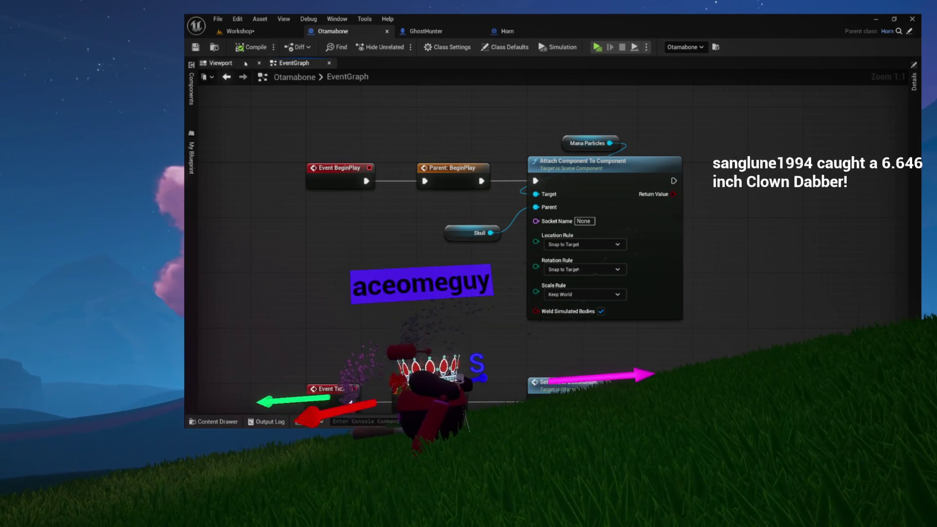
click(248, 63)
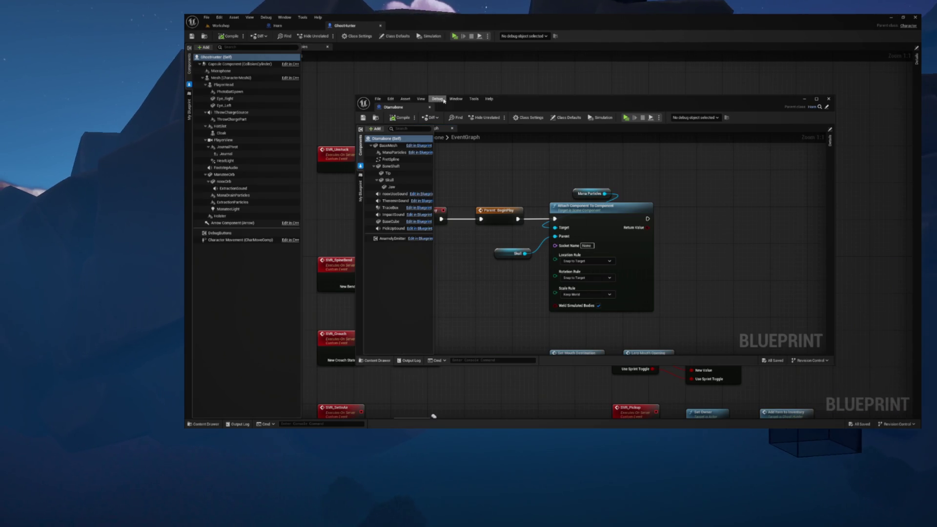
- Dock the Otamabone editor beside GhostHunter, then launch a standalone preview from the Workshop level
mouse_move(416, 109)
mouse_down()
mouse_move(454, 90)
mouse_move(444, 32)
mouse_up()
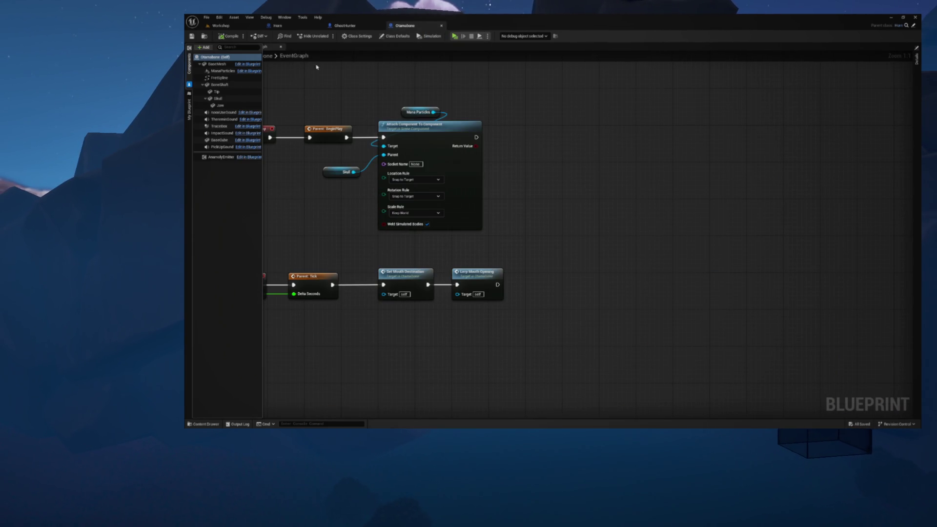
click(240, 28)
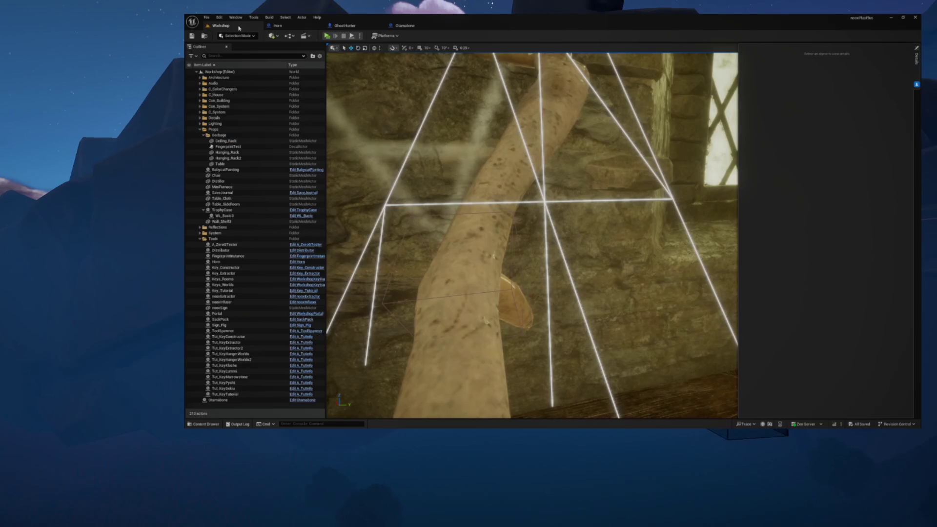
click(327, 36)
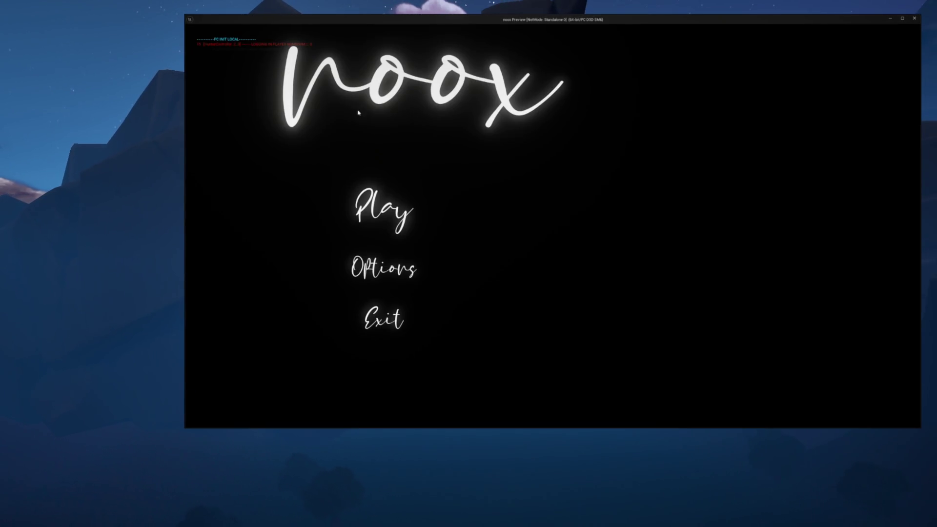
- Play-test from the noox main menu, watching the purple particles along the horn, then exit the preview
key(Return)
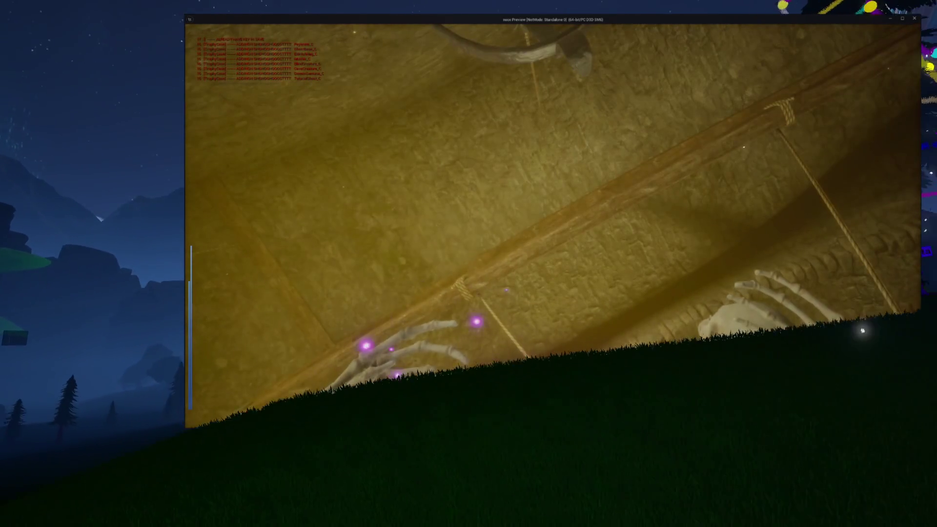
key(Escape)
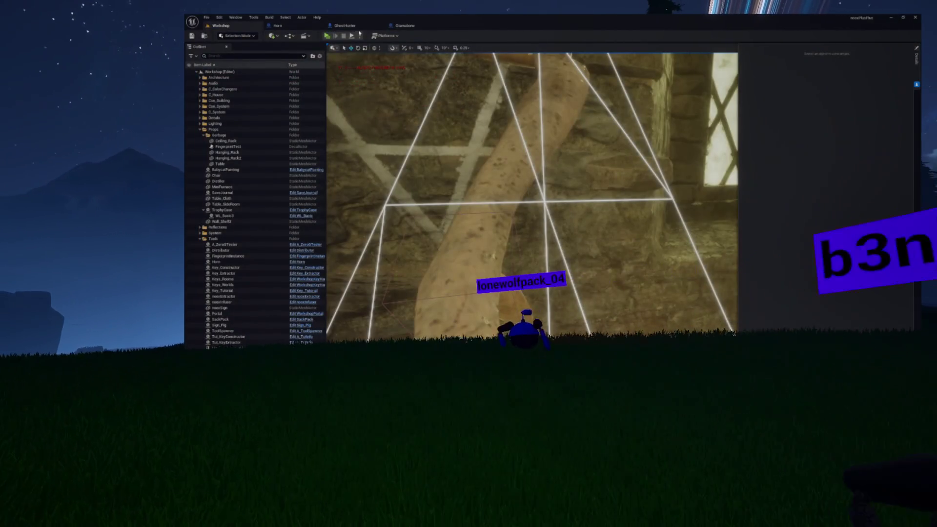
- Set the Attach Component node's Scale Rule and Rotation Rule to Keep World, then save Otamabone
click(416, 28)
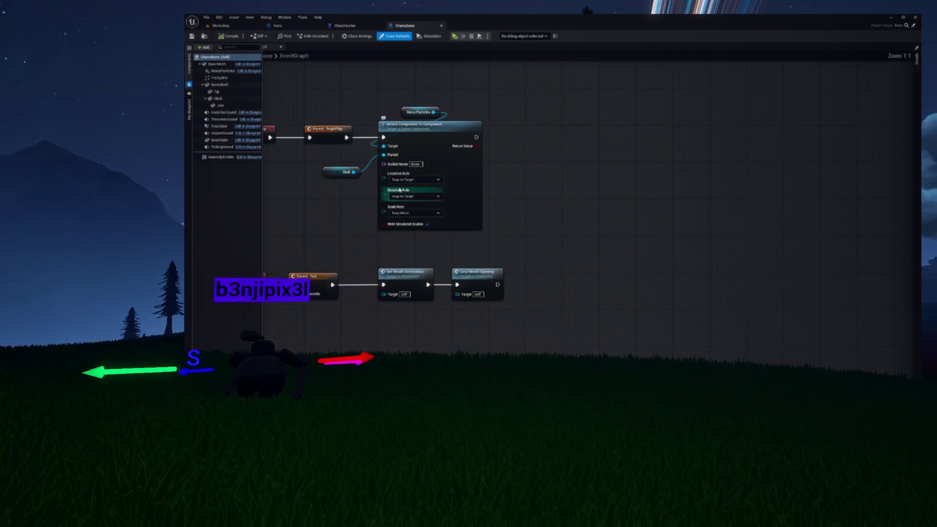
drag(376, 191, 455, 195)
click(493, 216)
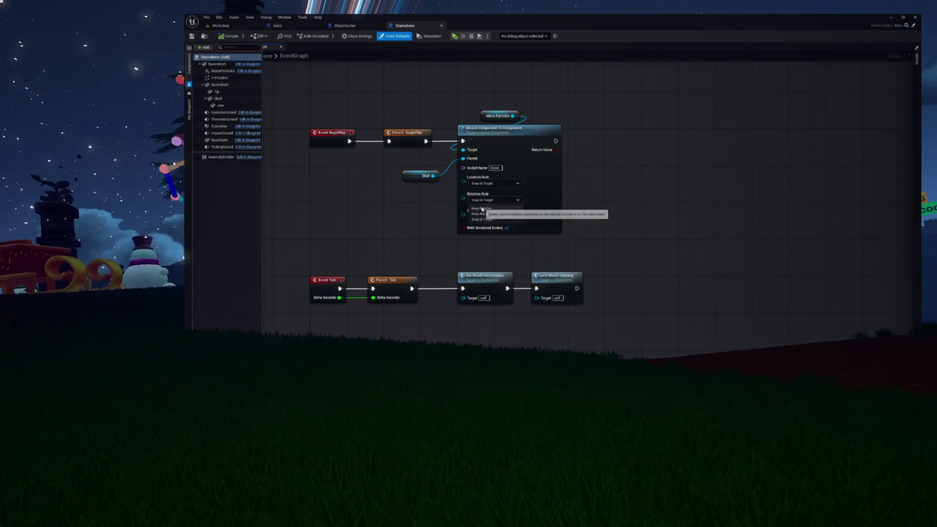
click(480, 214)
click(493, 200)
click(480, 210)
key(ctrl+s)
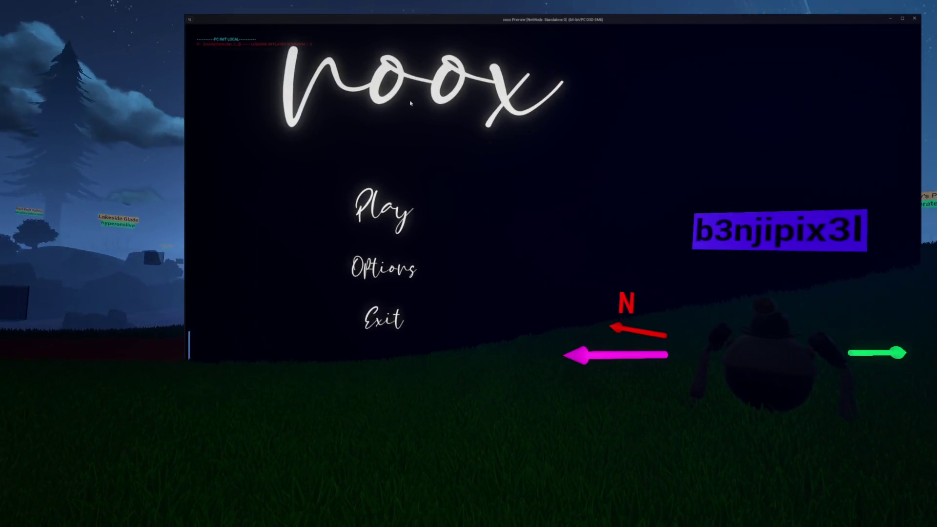
- Run a fresh play-test to check the skull's horn particles, then exit back to the Workshop level
click(400, 203)
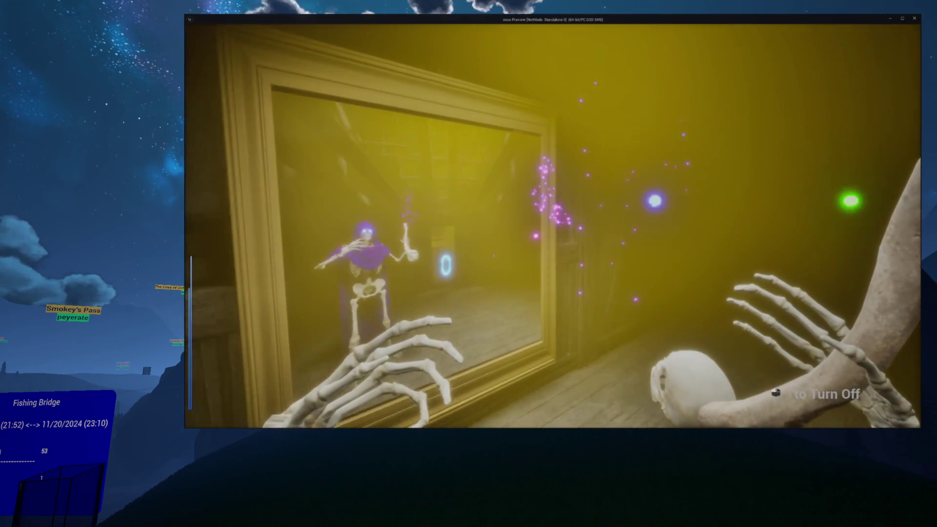
key(Escape)
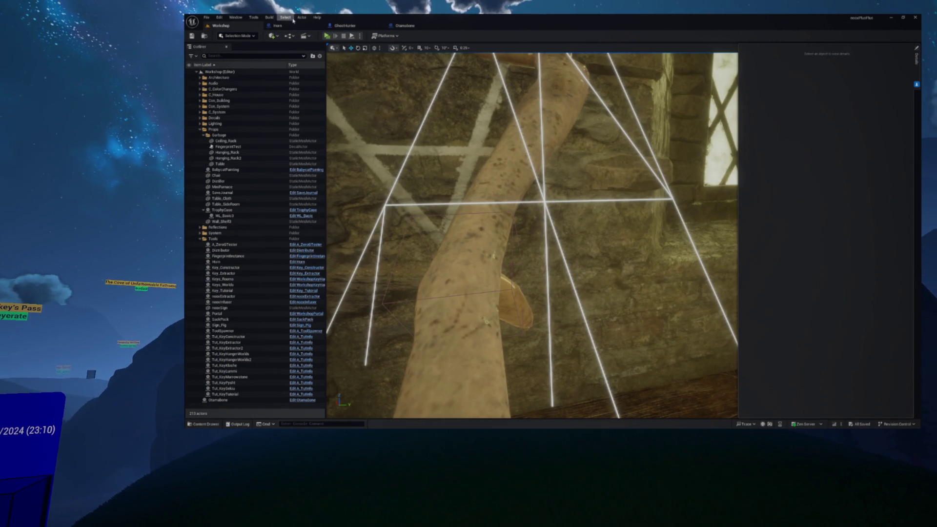
- Browse the System content folders for the level, close the Horn blueprint, and bring up the Content Drawer
click(398, 27)
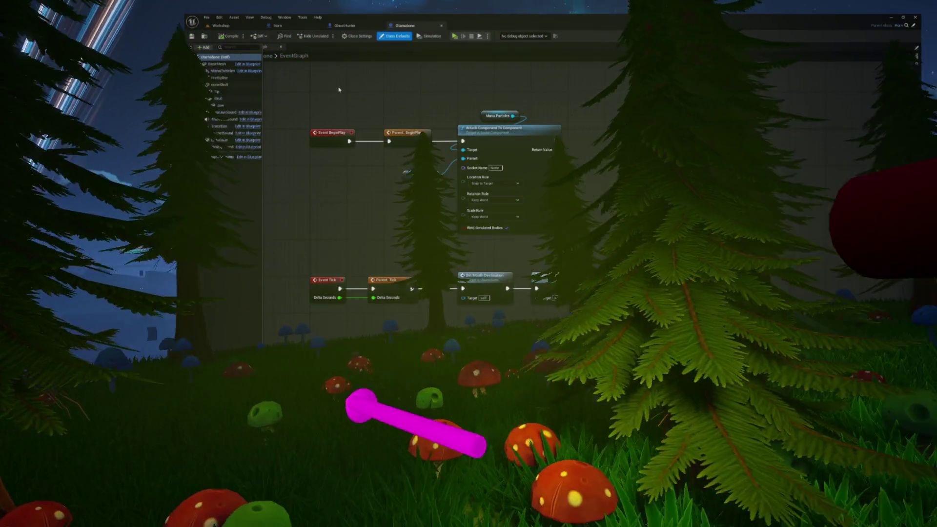
click(342, 89)
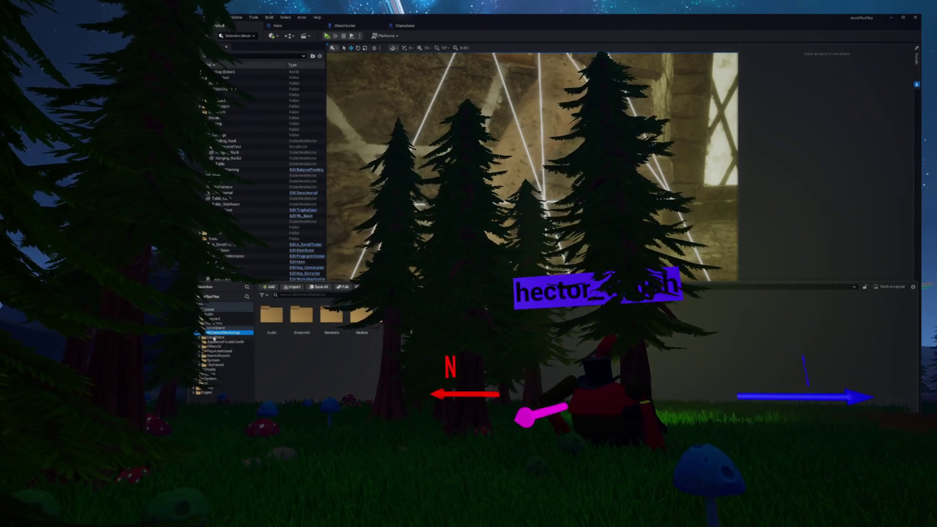
click(214, 361)
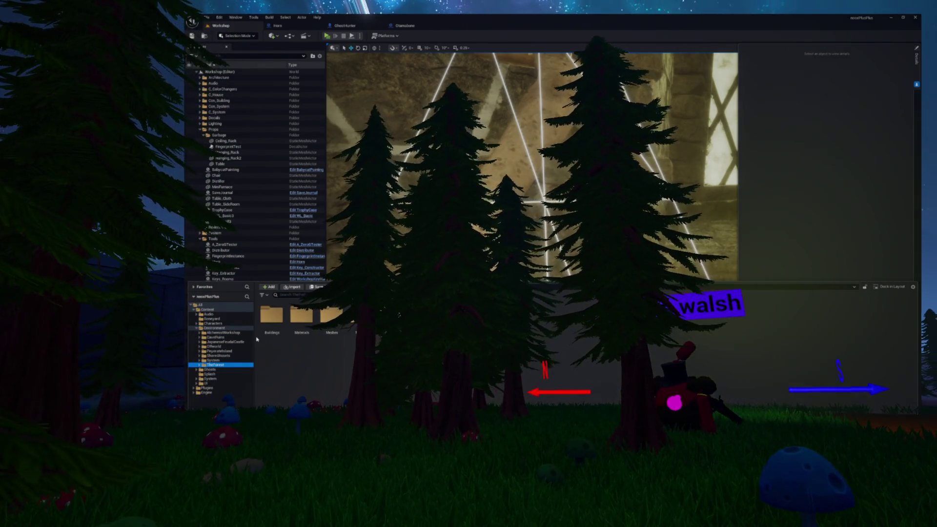
double_click(292, 335)
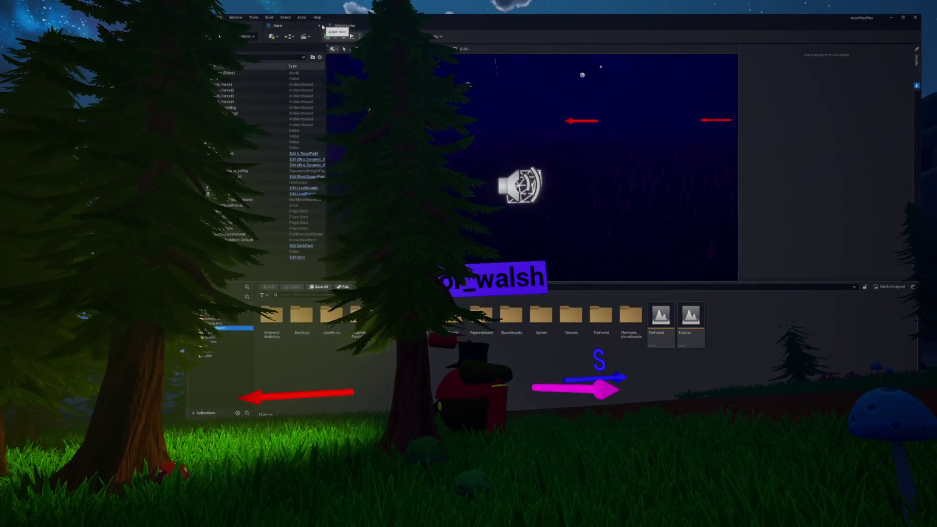
click(320, 26)
key(ctrl+space)
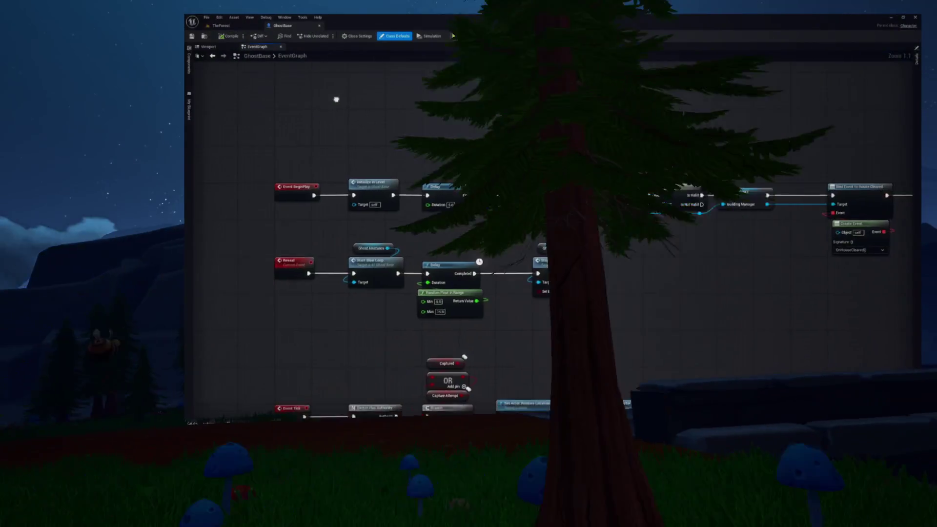
- Show the open blueprint's functions and variables list with the Interaction category expanded
click(190, 110)
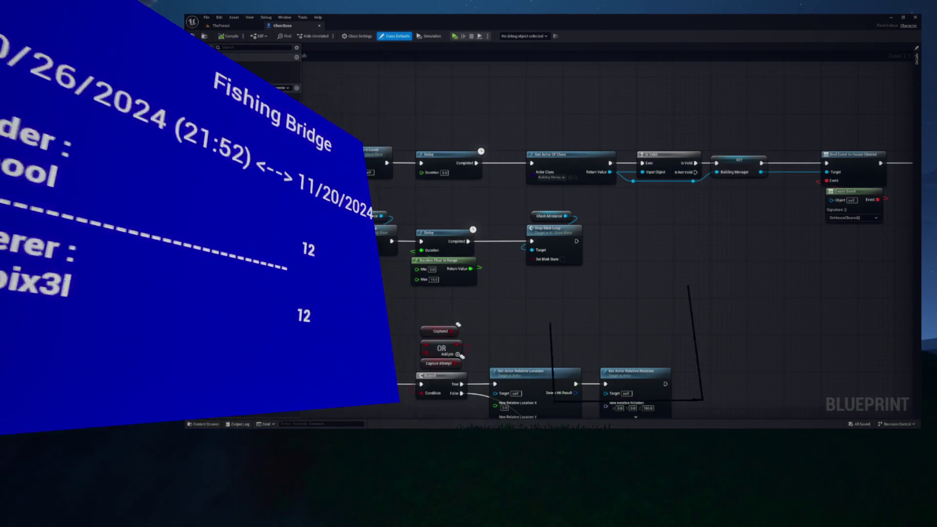
click(195, 102)
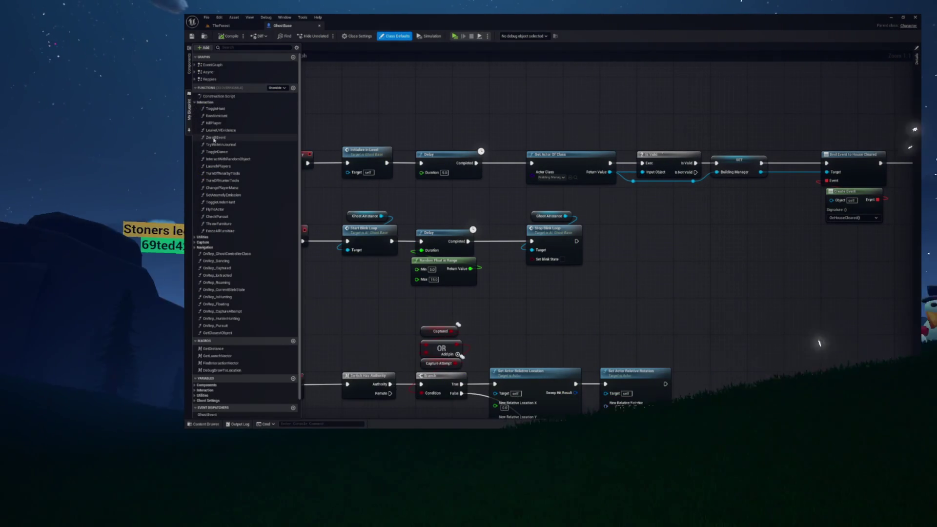
scroll(212, 203, down, 1)
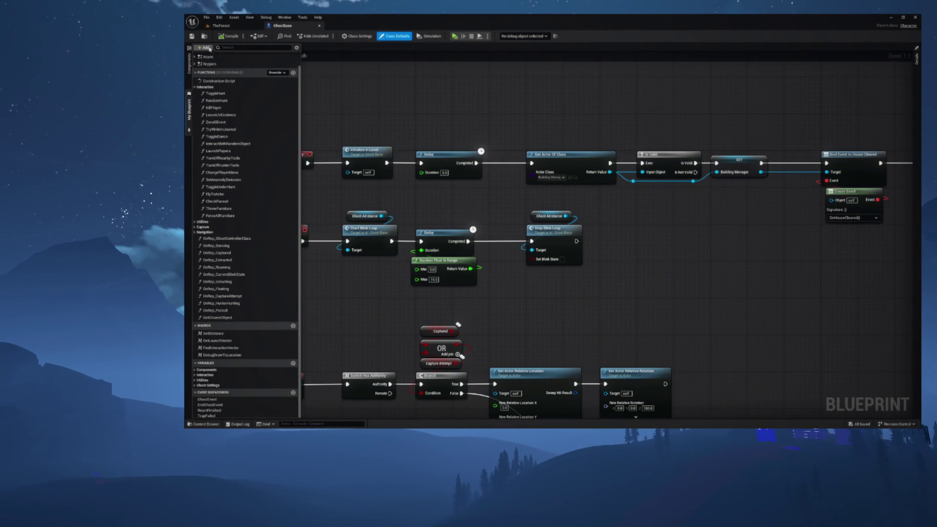
- Browse the Content Drawer to Ghosts > System > AI and open the AI_GhostBase blueprint
click(204, 424)
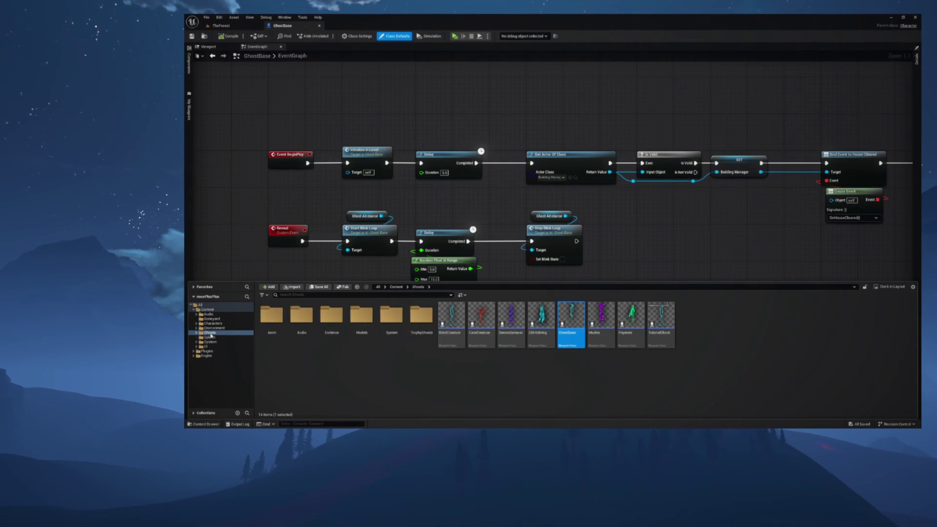
double_click(209, 332)
click(213, 356)
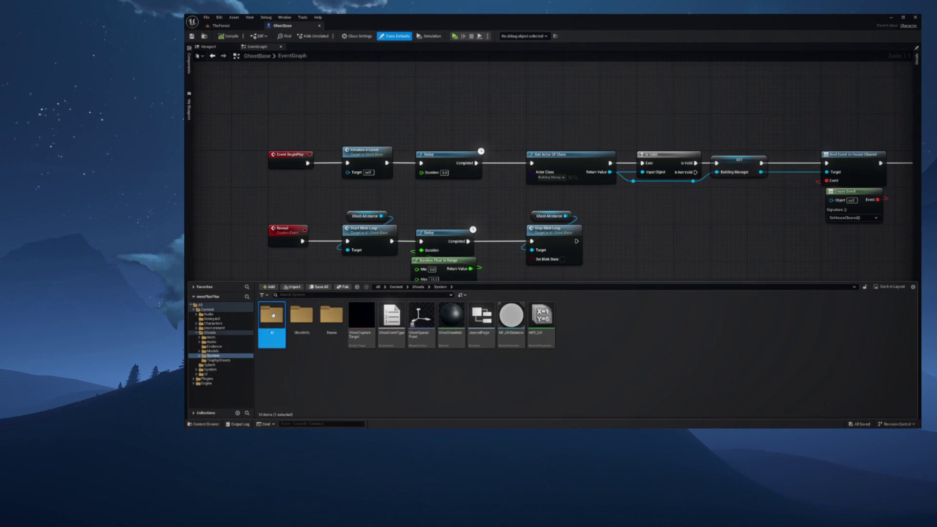
double_click(272, 317)
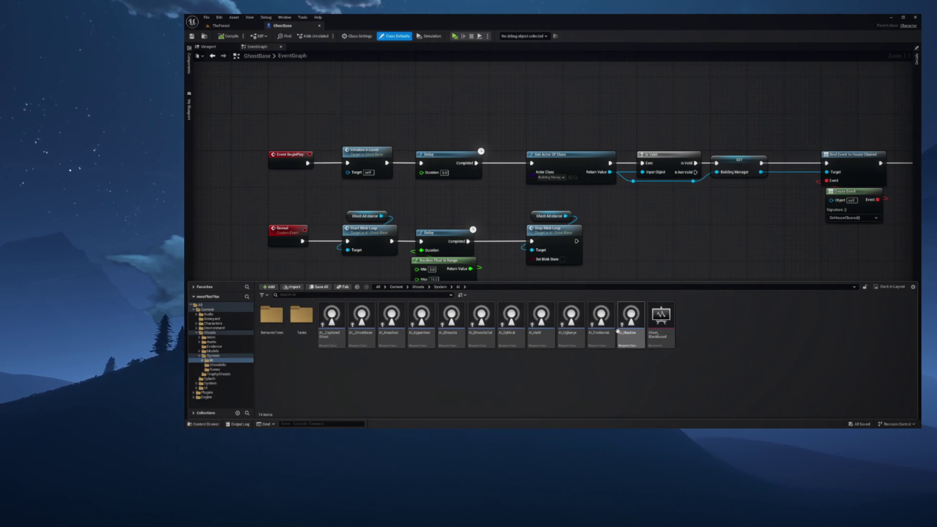
double_click(359, 337)
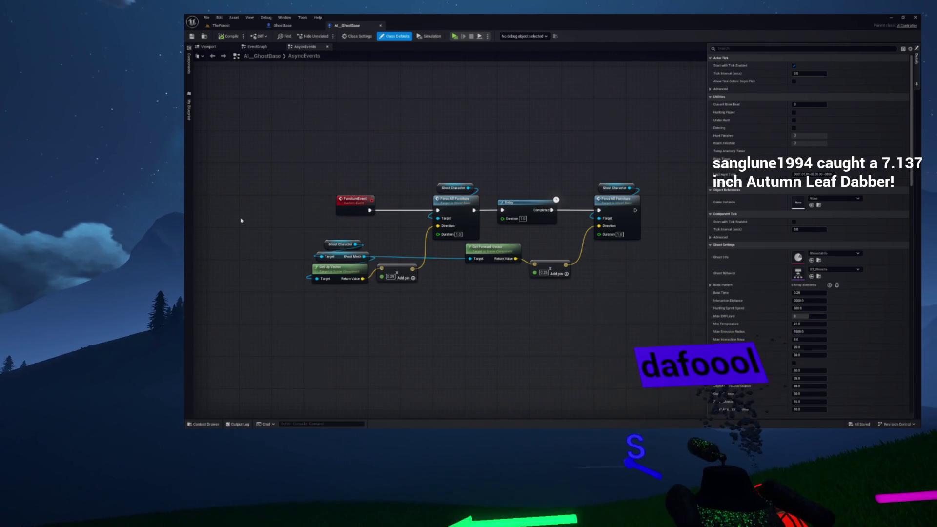
- Close the AsyncEvents graph and list AI_GhostBase's functions with the Interactions category expanded
scroll(402, 161, up, 2)
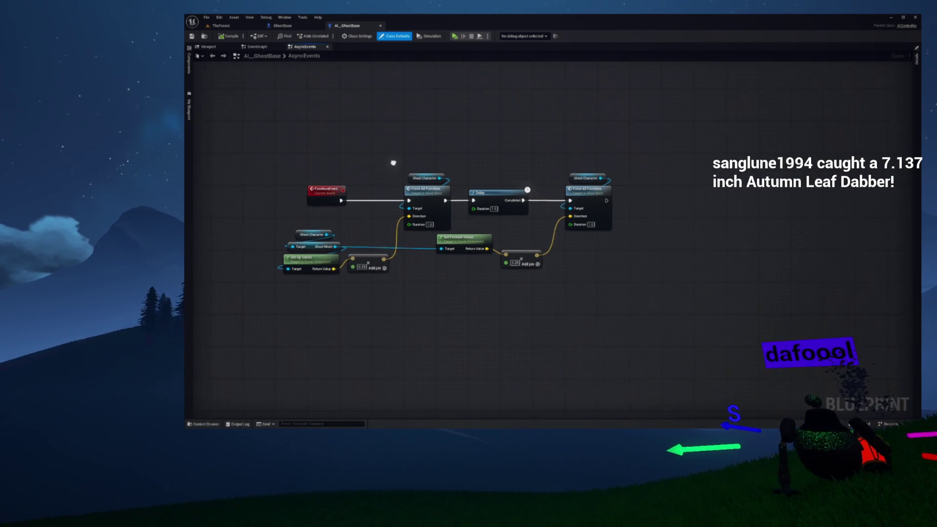
drag(413, 147, 436, 154)
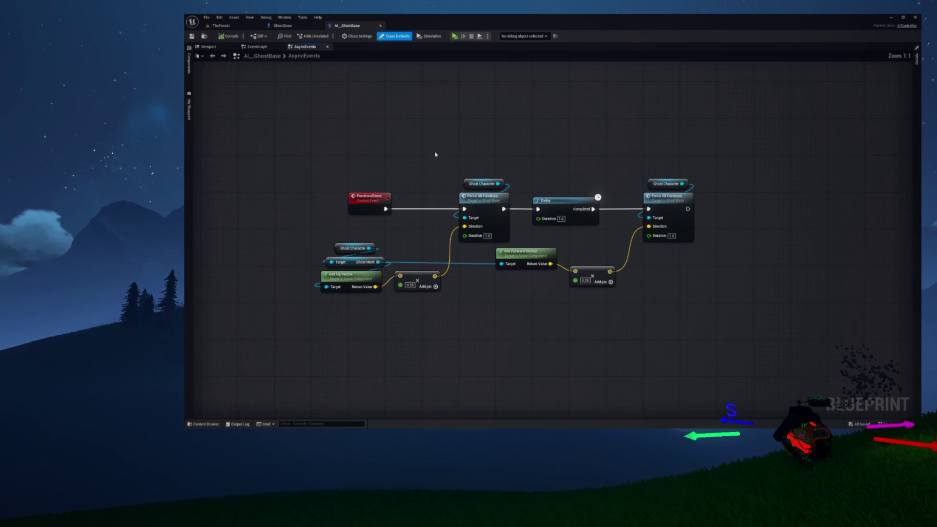
drag(353, 77, 335, 84)
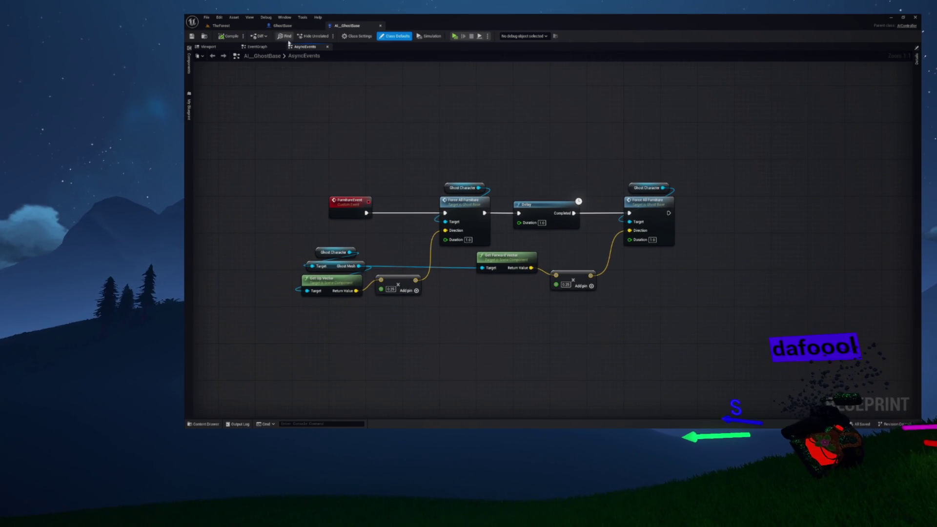
click(327, 47)
mouse_move(397, 155)
mouse_down()
mouse_move(410, 161)
mouse_move(520, 126)
mouse_up()
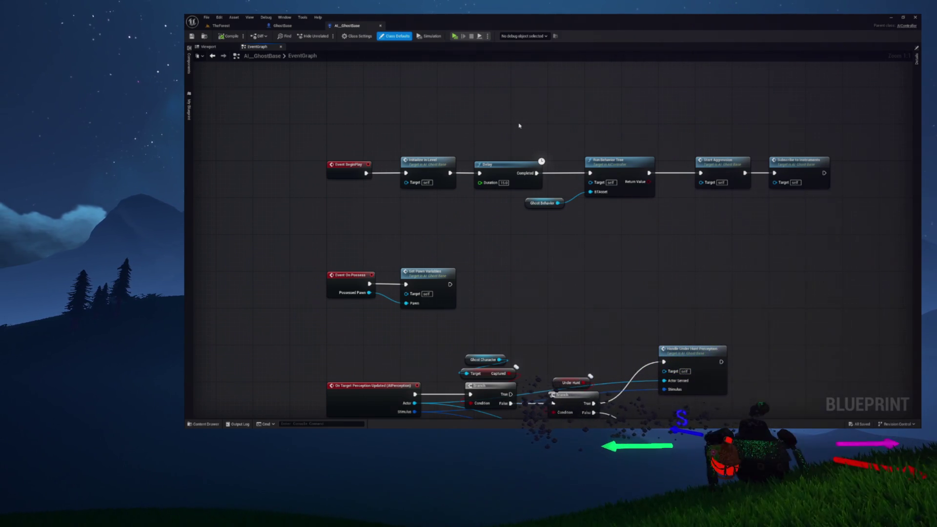
drag(506, 122, 474, 119)
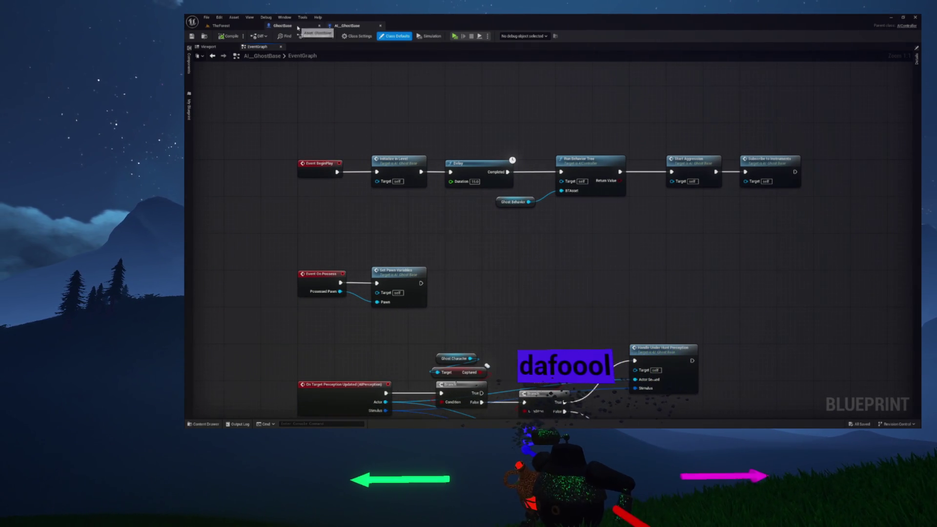
click(188, 109)
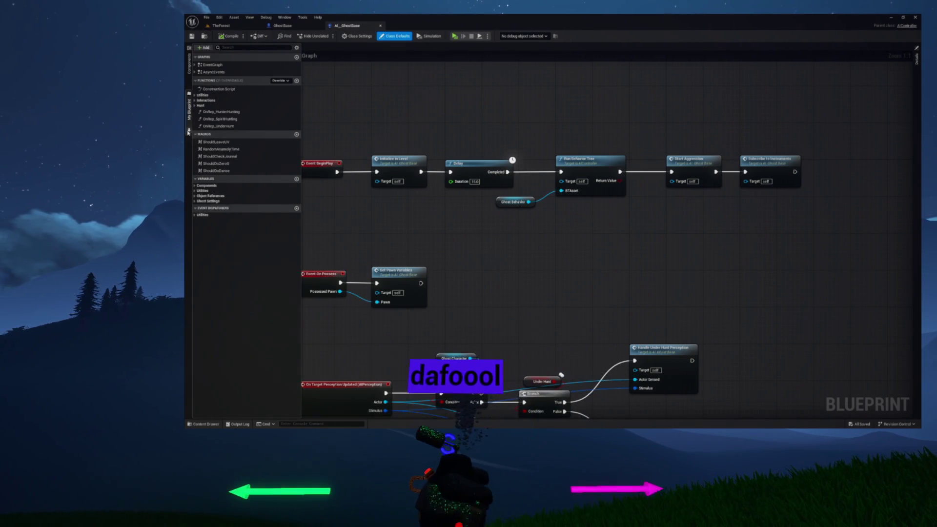
click(205, 100)
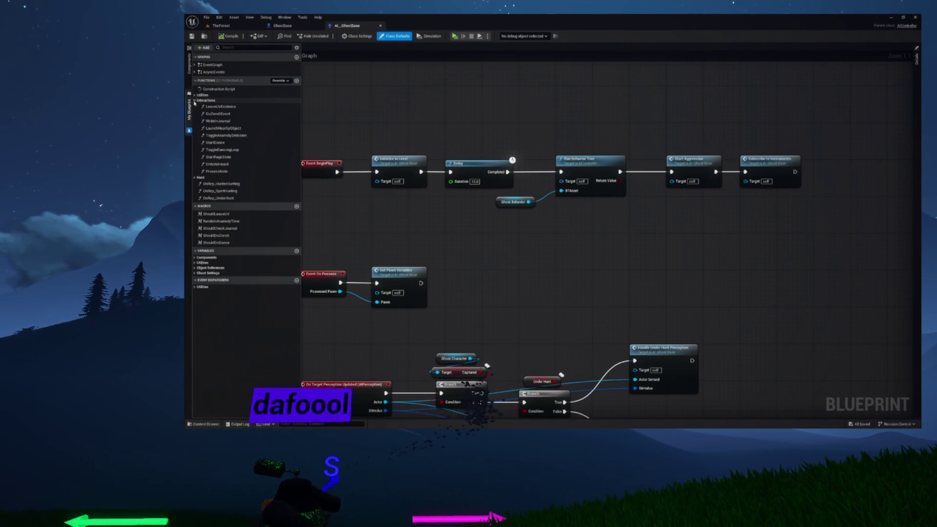
- Open OnNoteHeard, select and inspect its nodes, then open the ProcessNote function graph
double_click(248, 164)
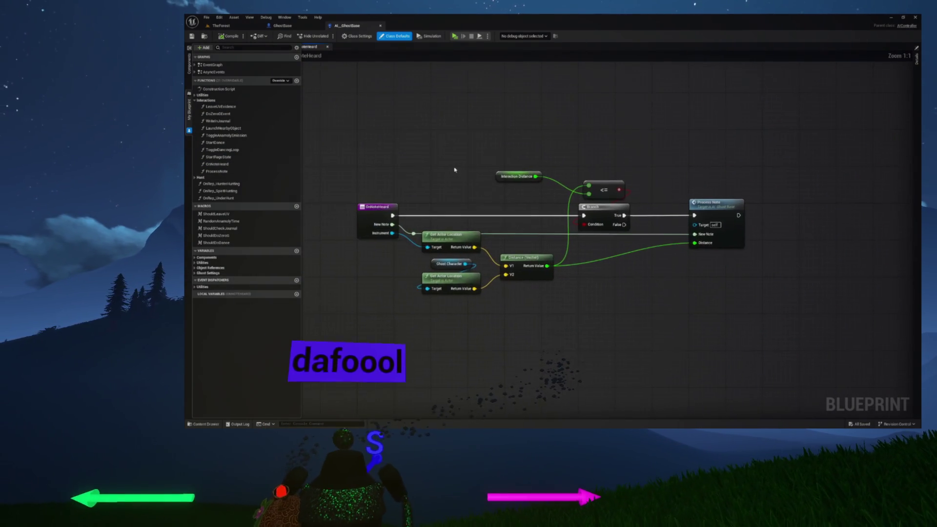
drag(376, 142, 718, 301)
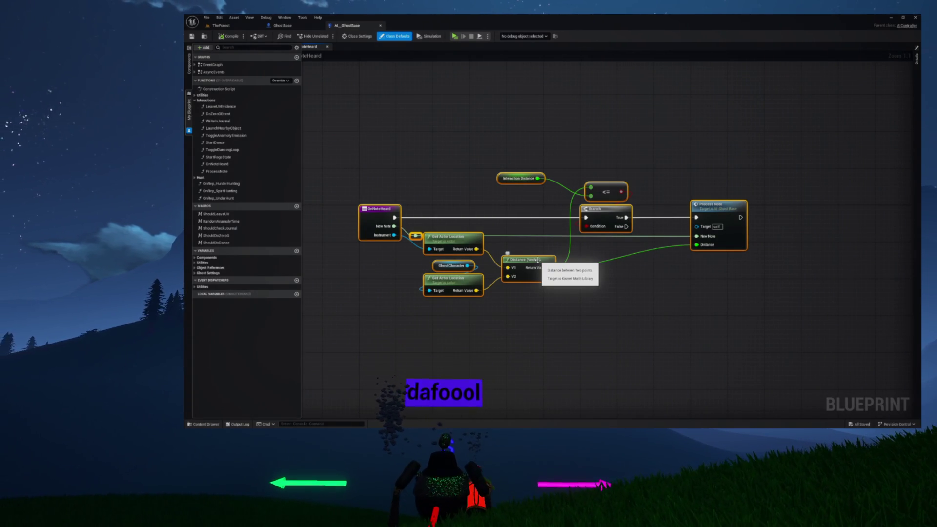
click(493, 178)
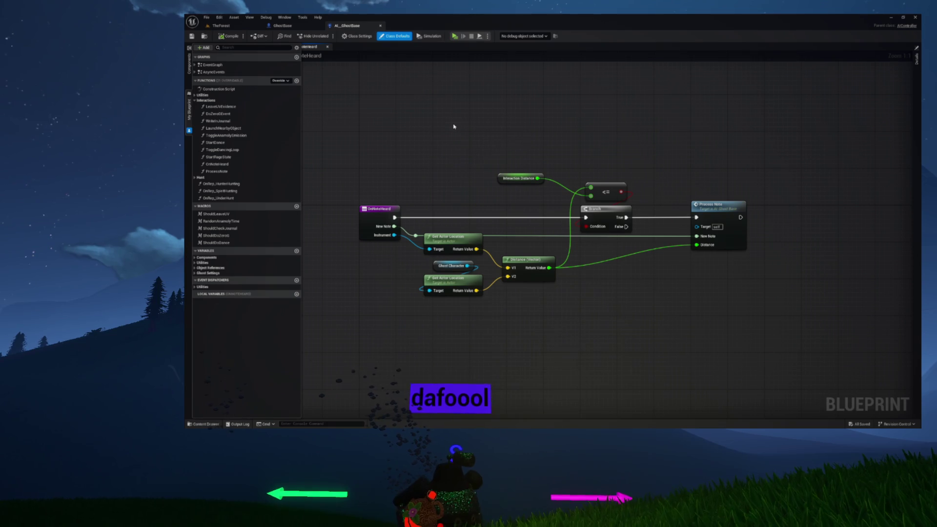
drag(410, 150, 395, 146)
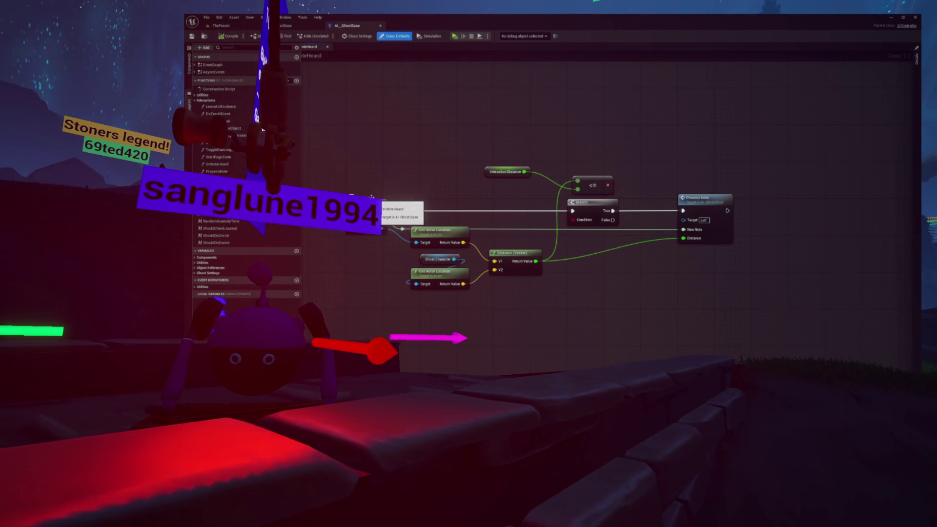
drag(345, 189, 348, 194)
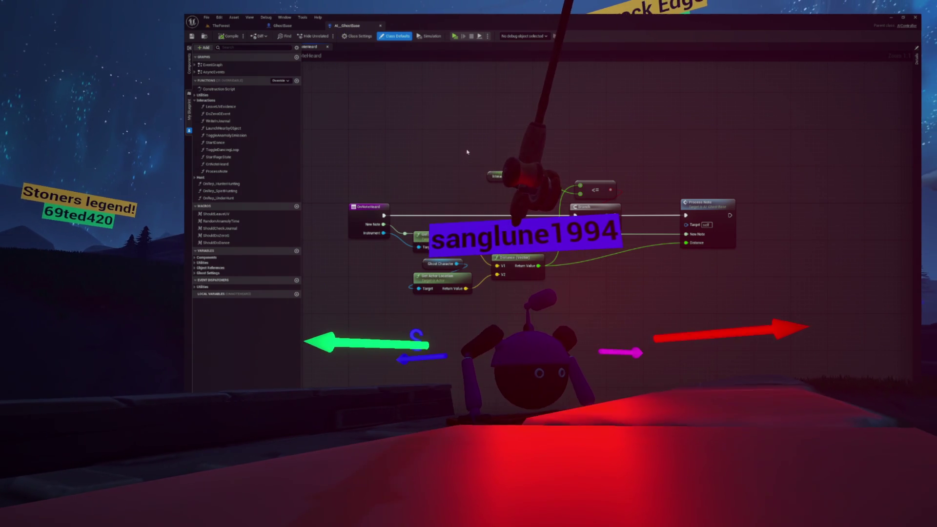
mouse_move(386, 152)
mouse_down()
mouse_move(697, 272)
mouse_move(732, 303)
mouse_up()
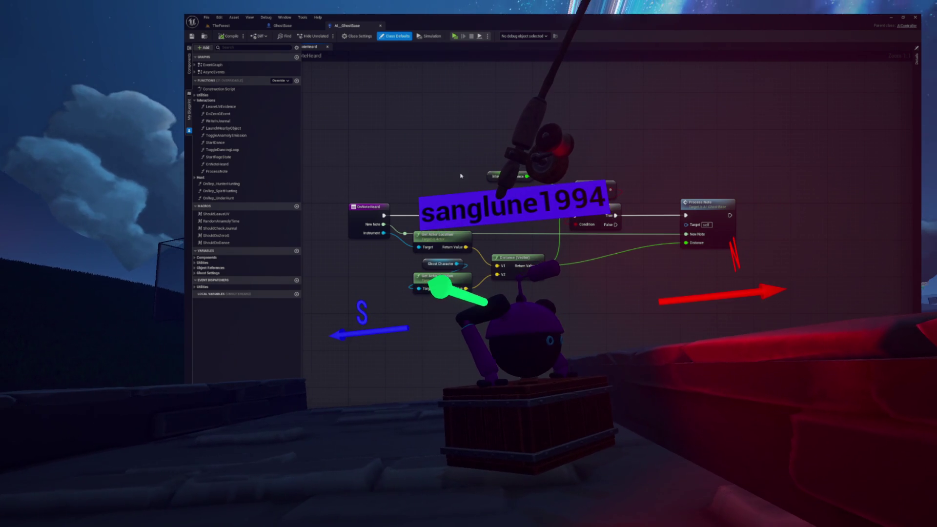
double_click(217, 171)
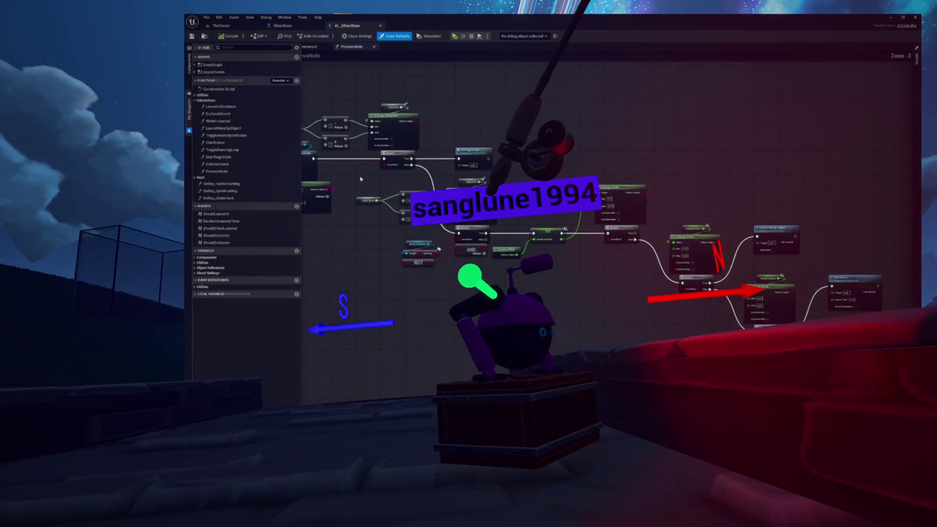
scroll(502, 243, up, 4)
scroll(501, 242, down, 3)
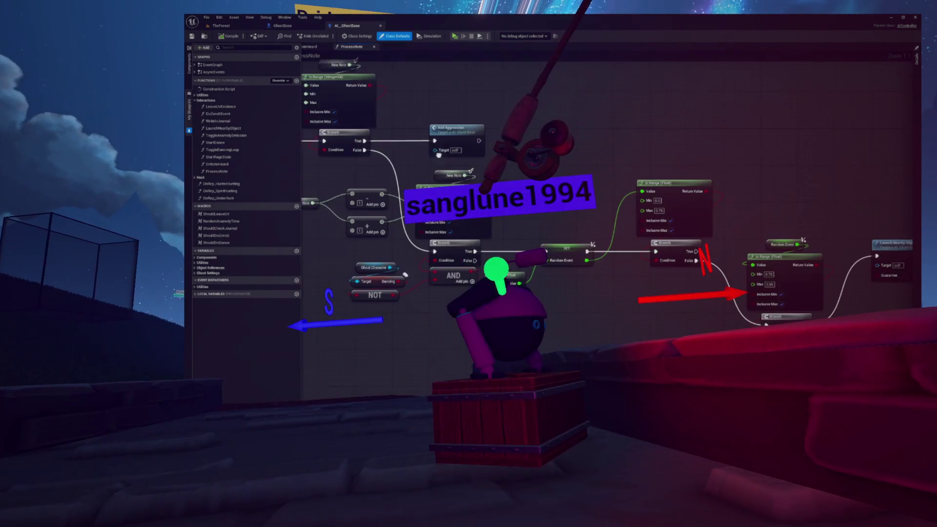
scroll(507, 174, up, 3)
drag(564, 211, 502, 219)
drag(499, 278, 360, 247)
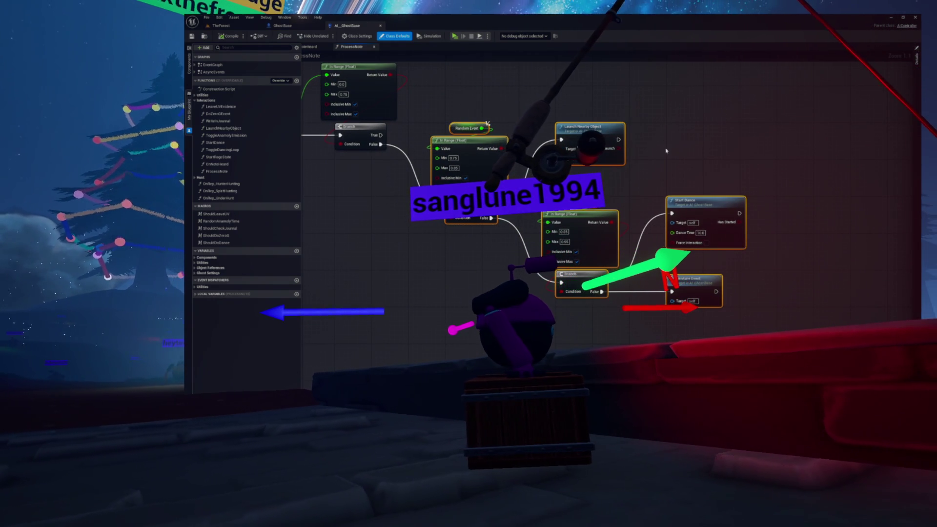
mouse_move(417, 327)
mouse_down()
mouse_move(427, 316)
mouse_move(403, 314)
mouse_up()
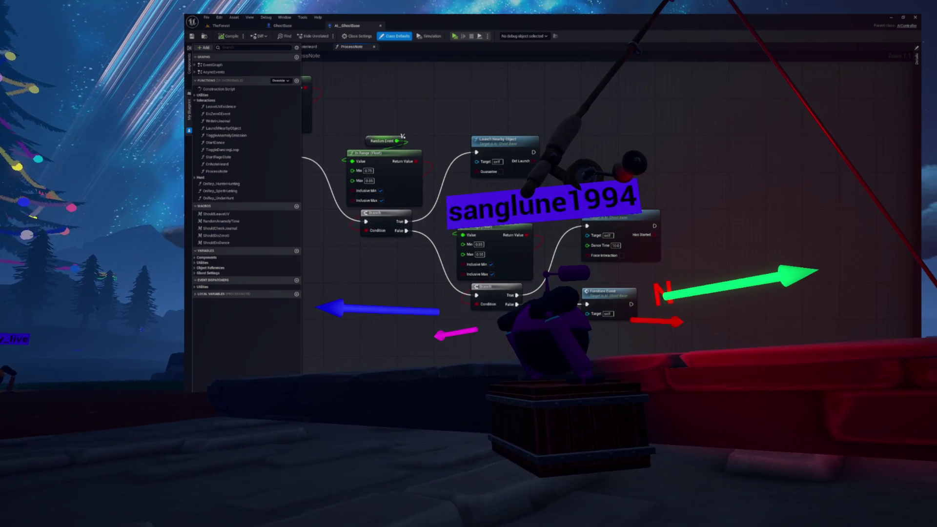
scroll(615, 304, up, 7)
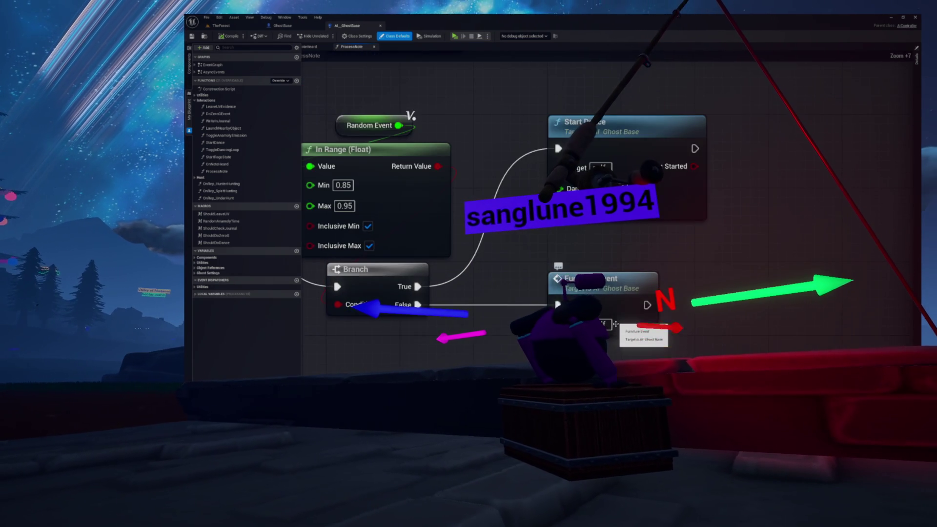
- Pan and zoom the ProcessNote graph to view the Branch and Furniture Event nodes
drag(616, 314, 608, 308)
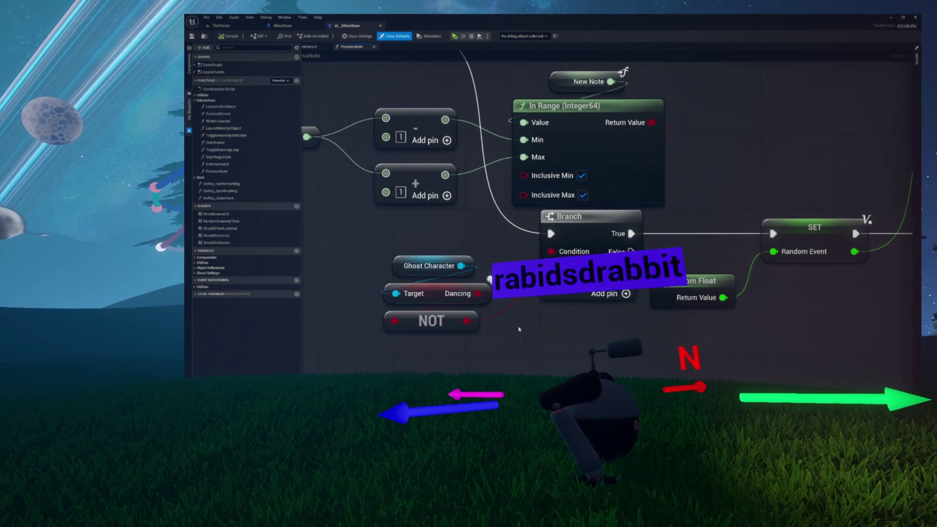
scroll(520, 330, down, 4)
scroll(646, 347, up, 1)
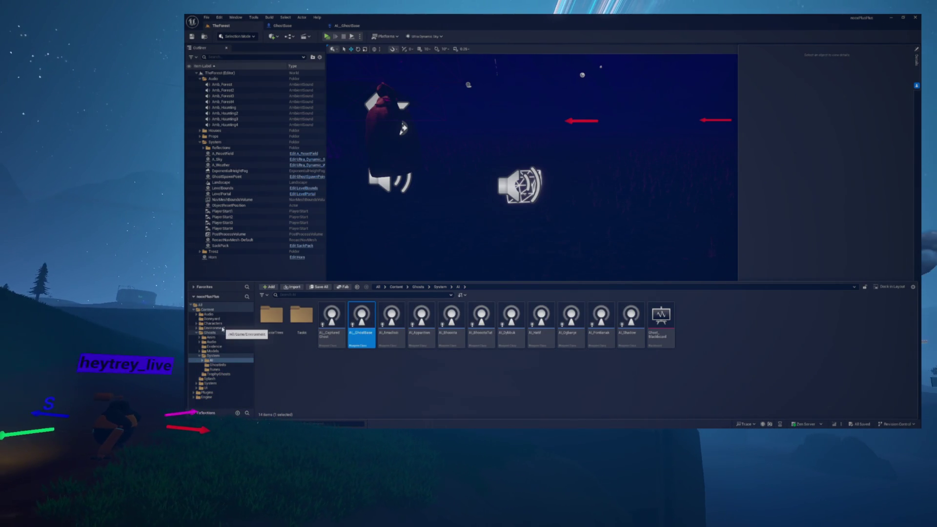
- Browse the Environment and Characters folders, then open the EMF_Book blueprint
click(218, 329)
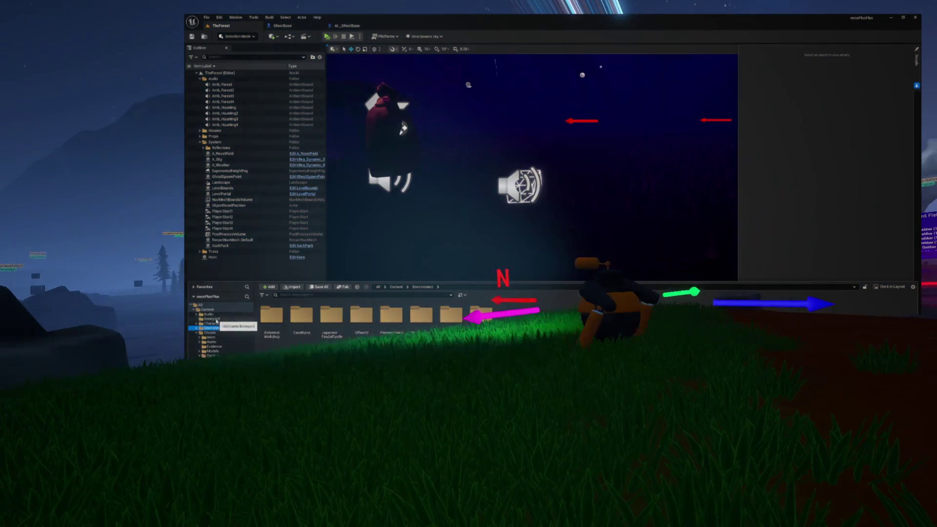
click(209, 324)
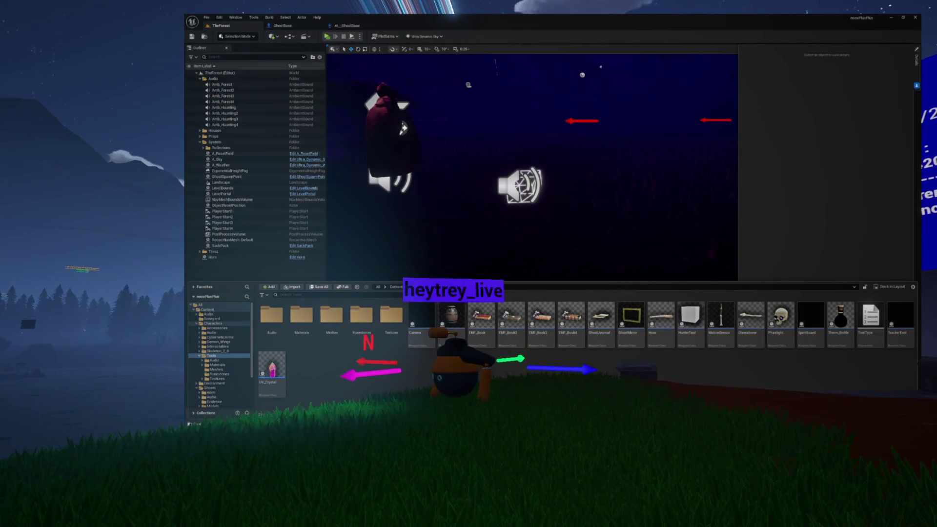
click(538, 321)
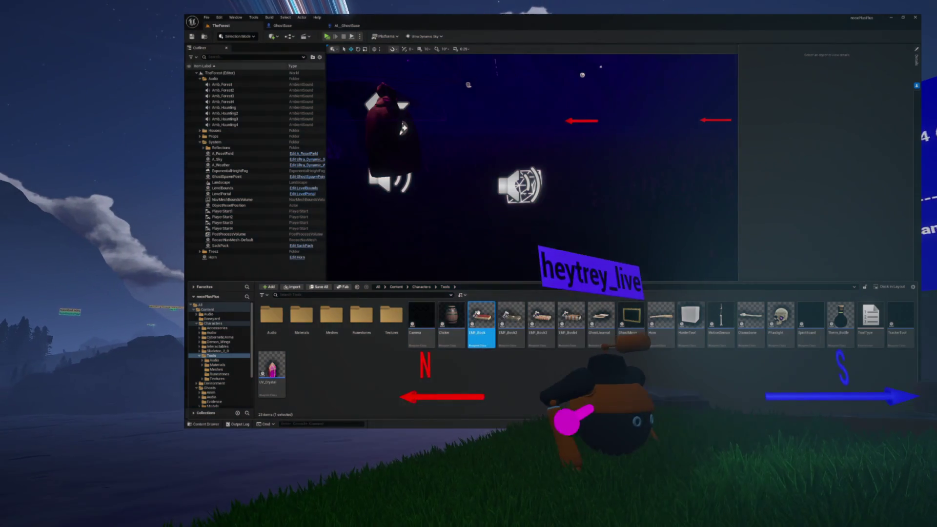
double_click(481, 323)
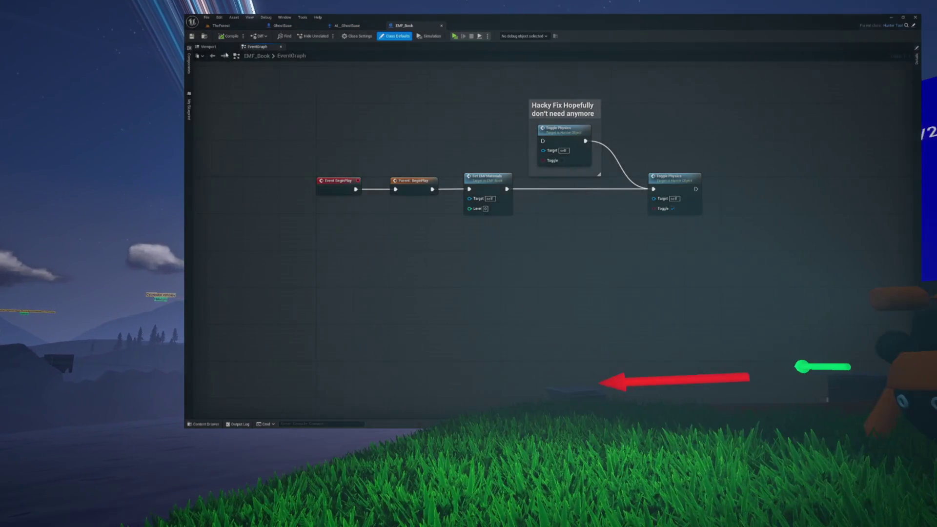
- Preview the EMF_Book and EMF_Book3 meshes, then open EMF_Book2 from the Tools folder
click(208, 46)
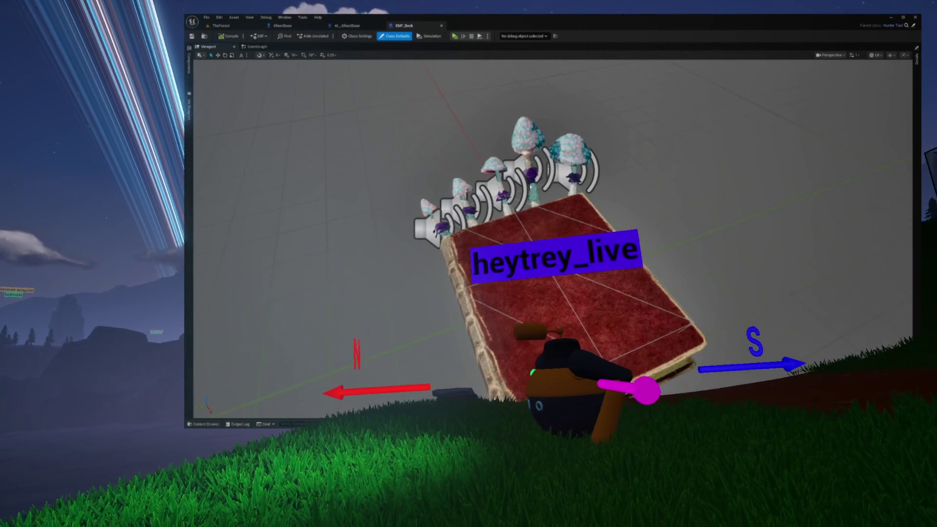
key(ctrl+space)
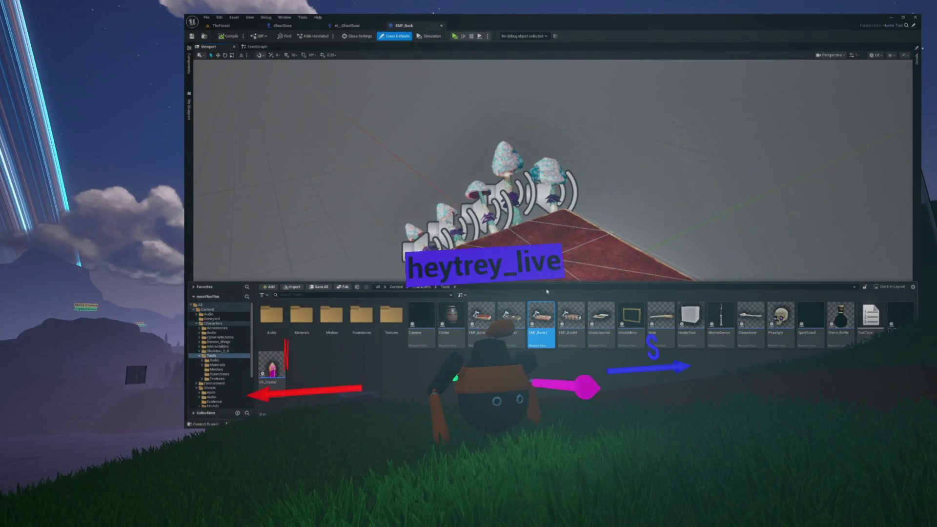
double_click(537, 319)
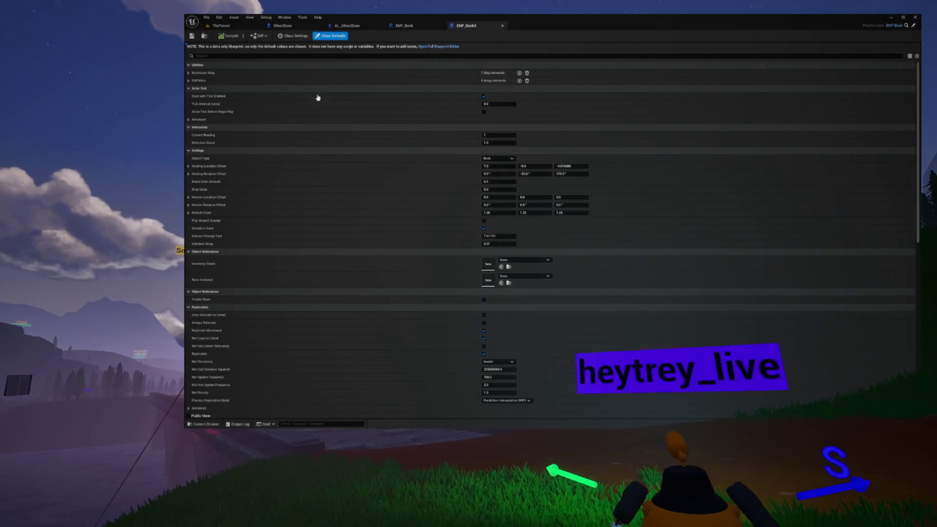
click(439, 46)
click(219, 49)
drag(380, 180, 381, 144)
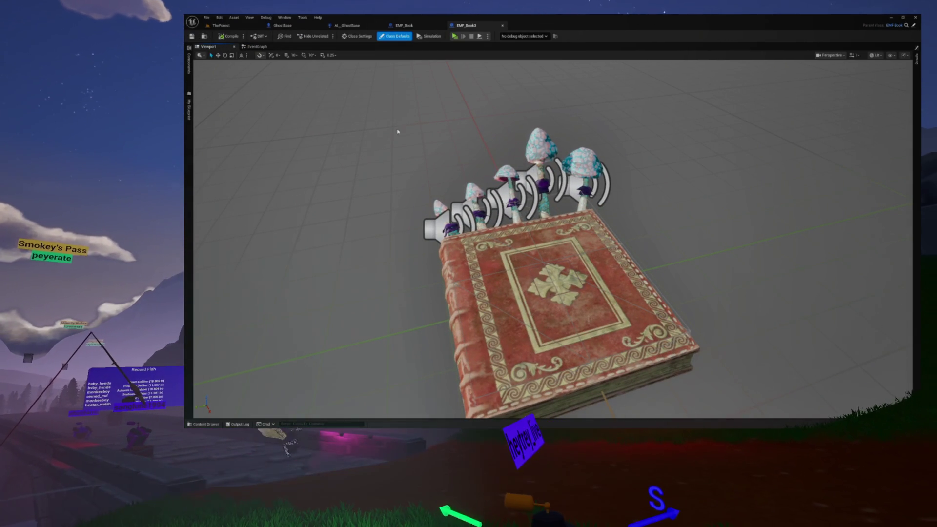
key(ctrl+space)
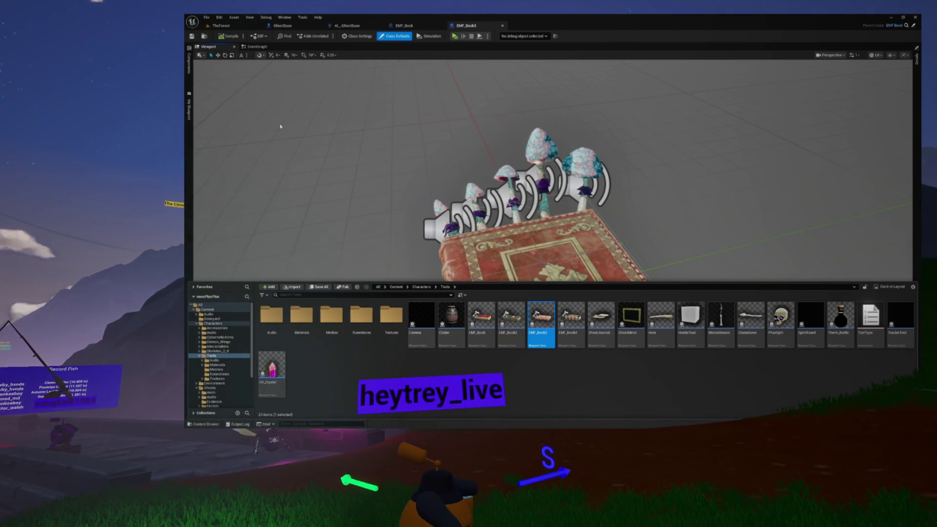
double_click(513, 318)
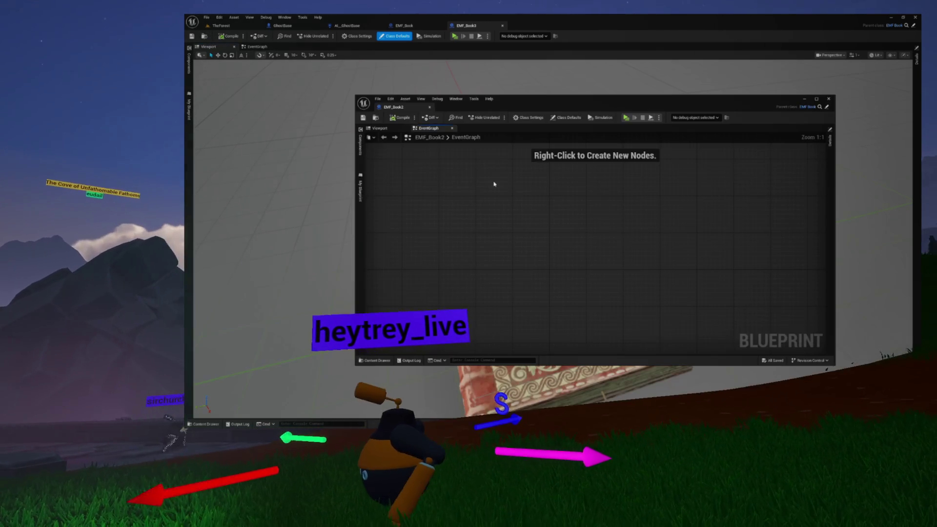
- Dock the EMF_Book2 editor as a tab, view its book mesh, then close it
drag(415, 110, 527, 26)
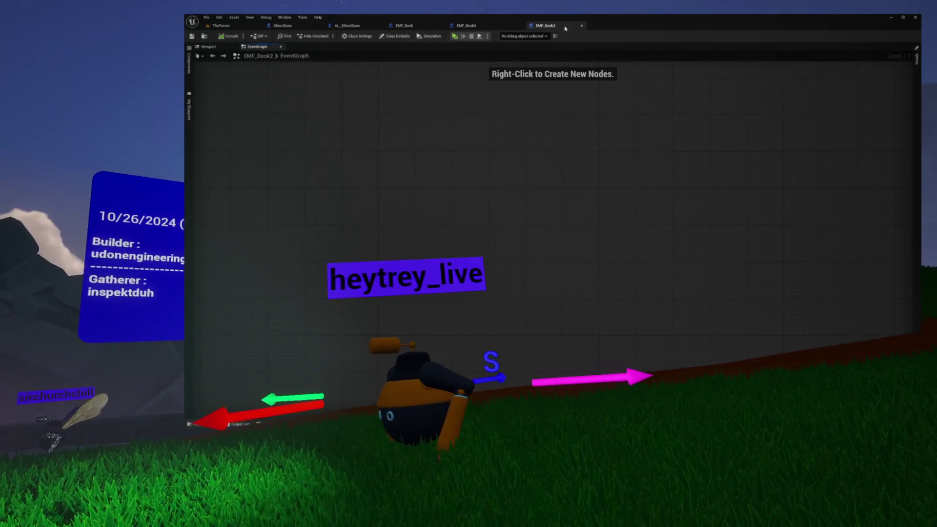
click(205, 48)
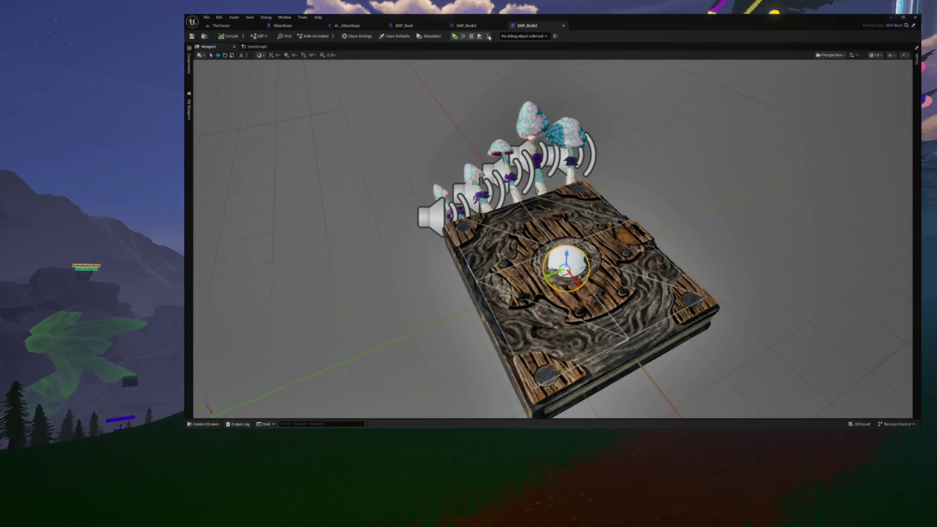
click(563, 26)
- Open EMF_Book4 in the full Blueprint Editor and focus the viewport on its book mesh
mouse_move(570, 323)
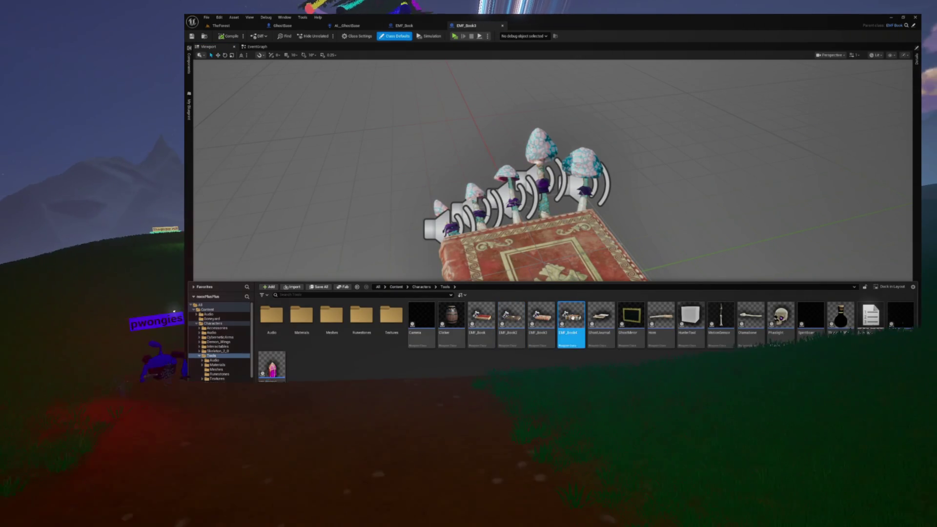
double_click(572, 318)
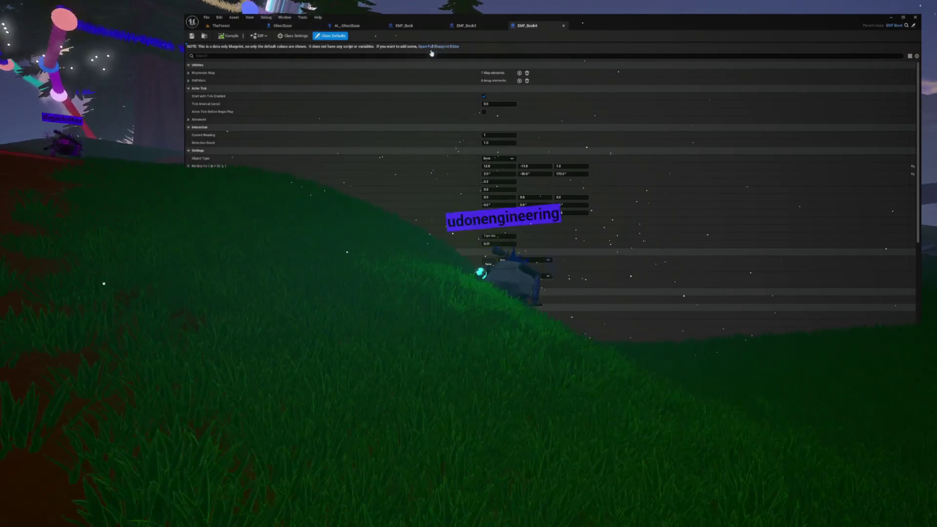
click(438, 47)
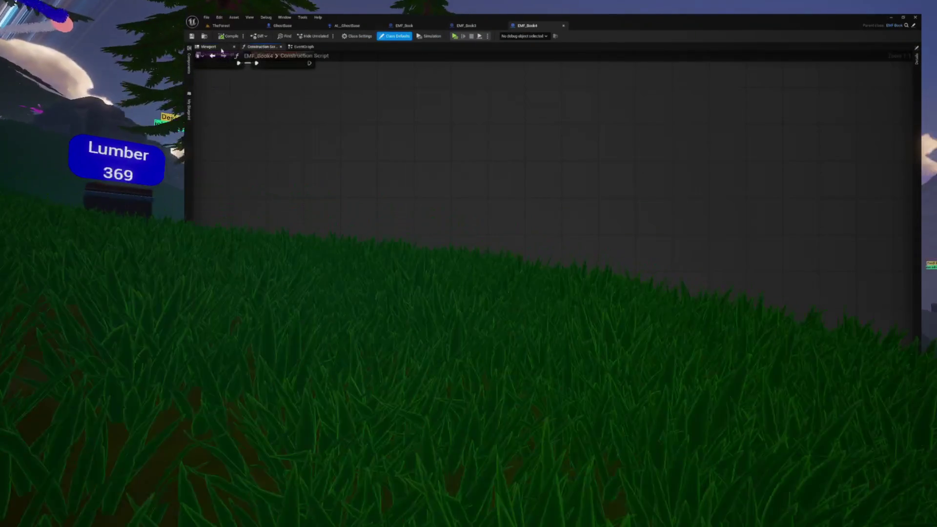
click(223, 49)
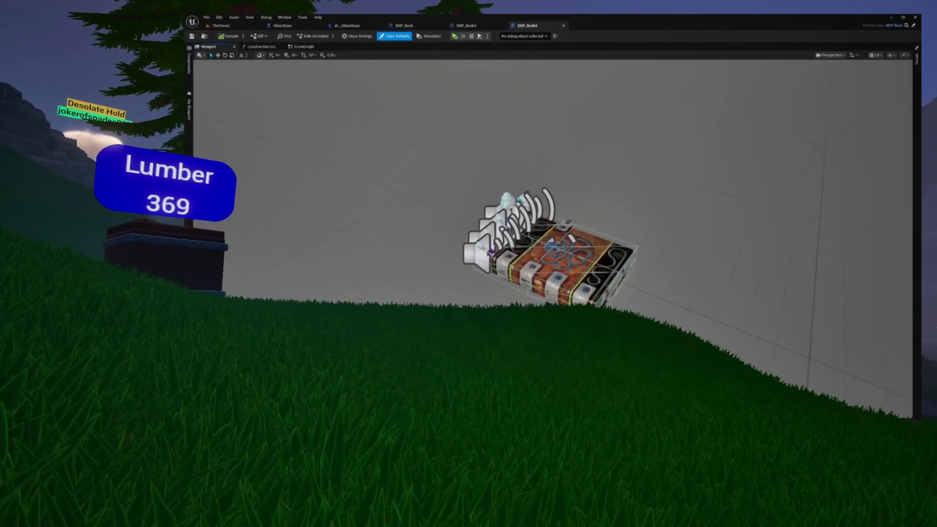
key(f)
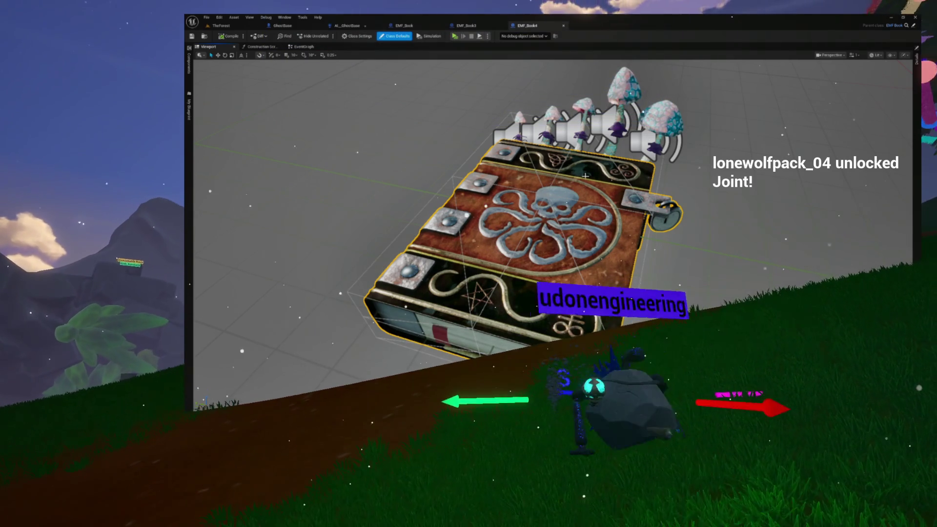
- Close the EMF_Book4 and EMF_Book3 blueprint tabs
scroll(560, 104, down, 5)
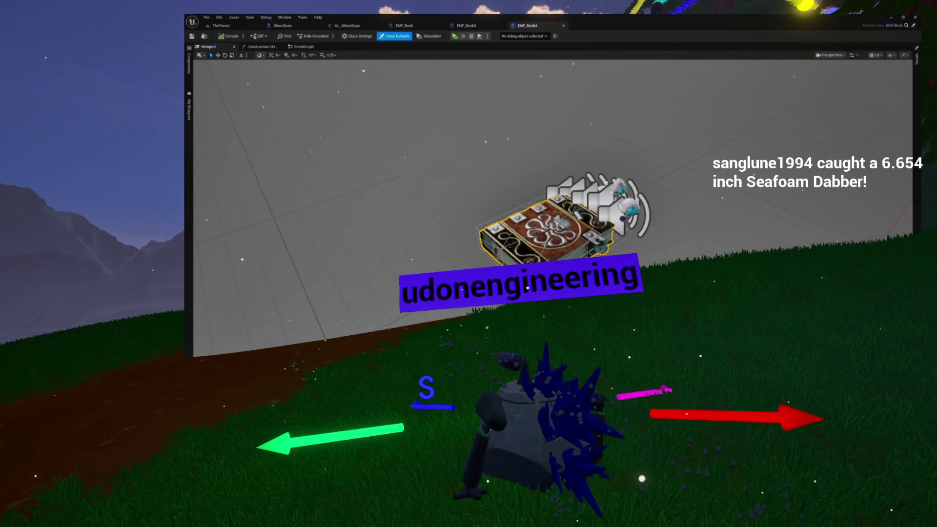
click(563, 25)
click(502, 25)
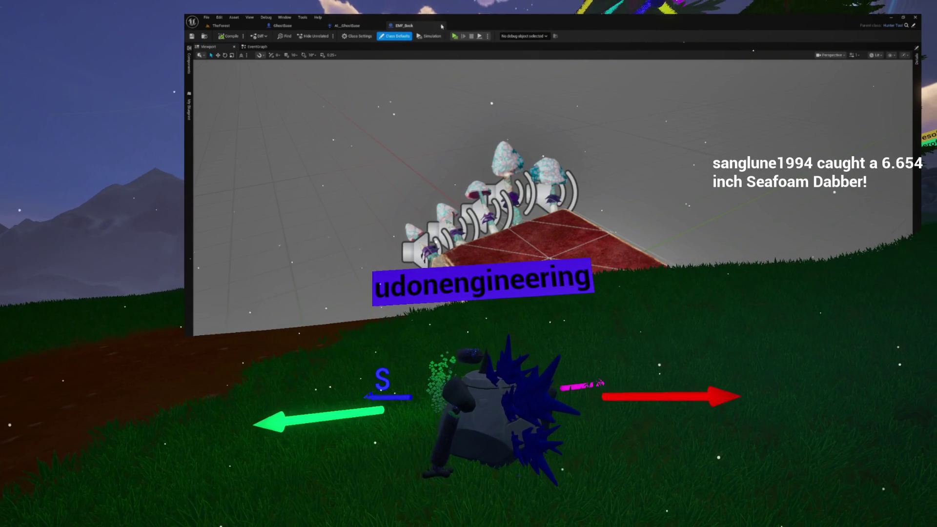
- Close the EMF_Book blueprint and pan around AI_GhostBase's ProcessNote graph
click(442, 25)
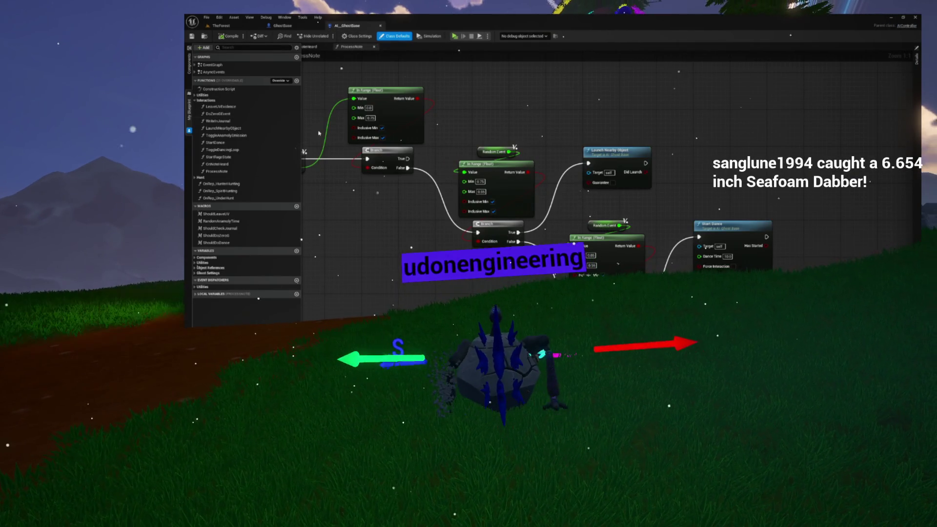
drag(638, 175, 621, 178)
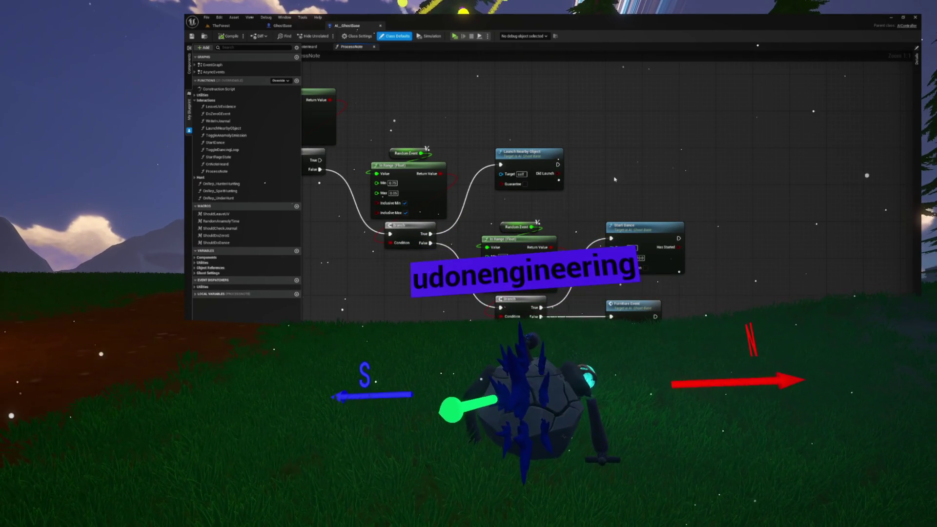
drag(352, 132, 290, 96)
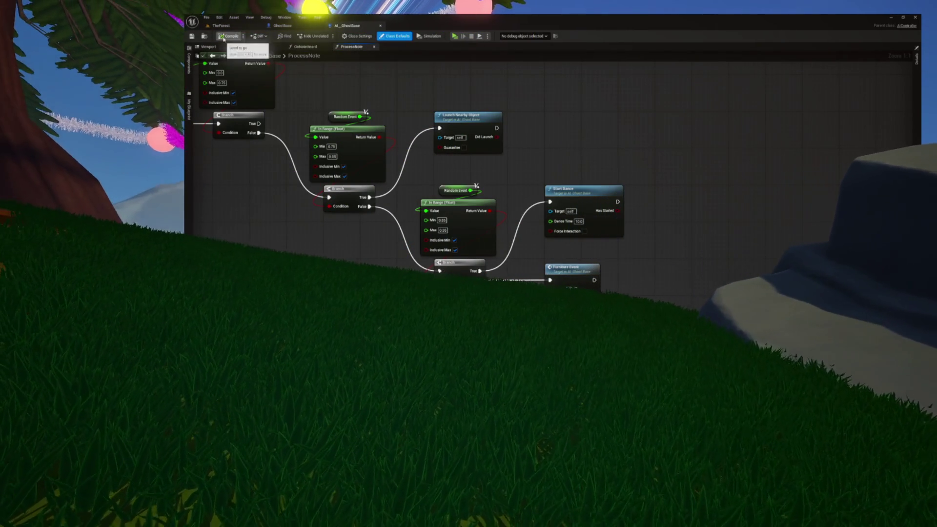
- Look at the OnNoteHeard graph, then bring up TheForest level
click(429, 72)
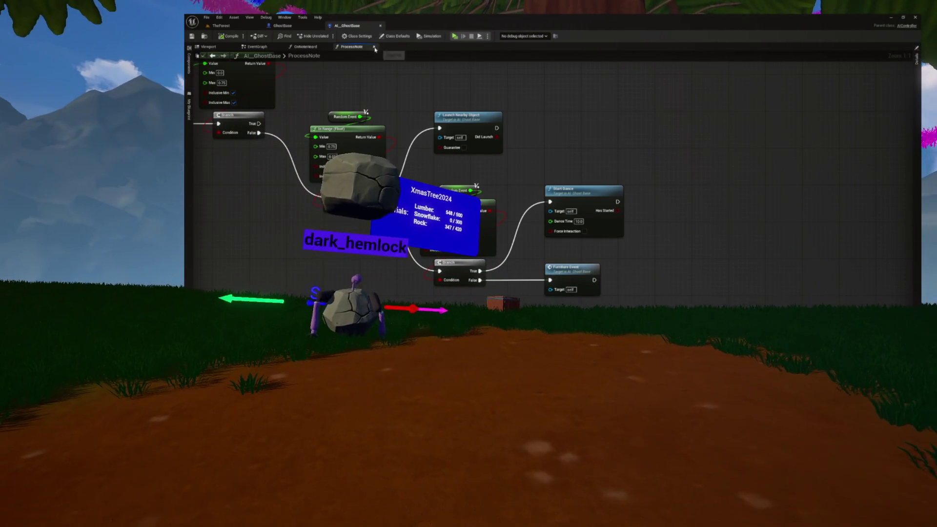
click(311, 47)
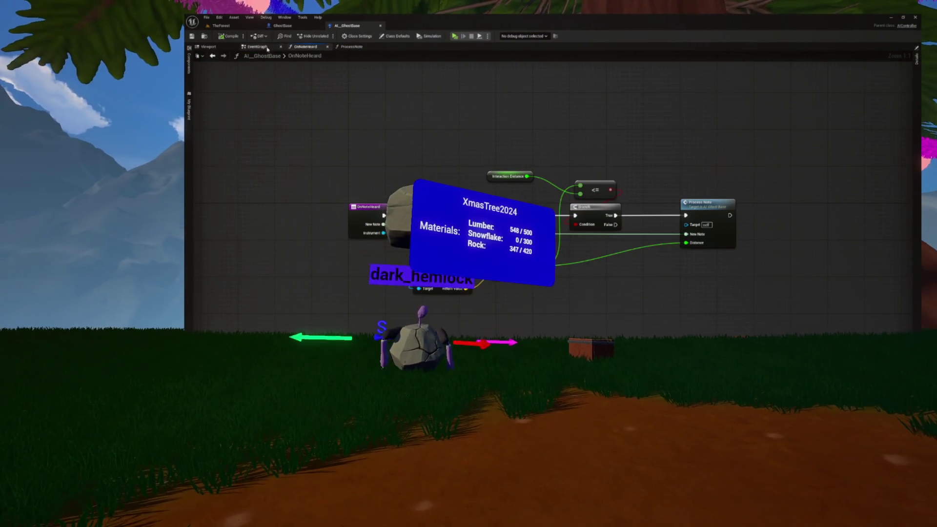
click(251, 27)
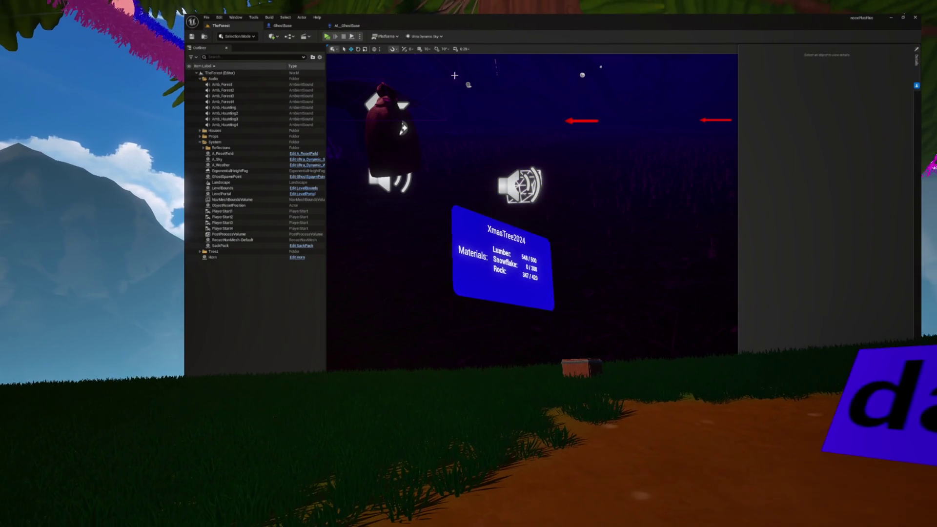
- Return to AI_GhostBase and review ProcessNote's Random Event, Append and note-event nodes
click(843, 84)
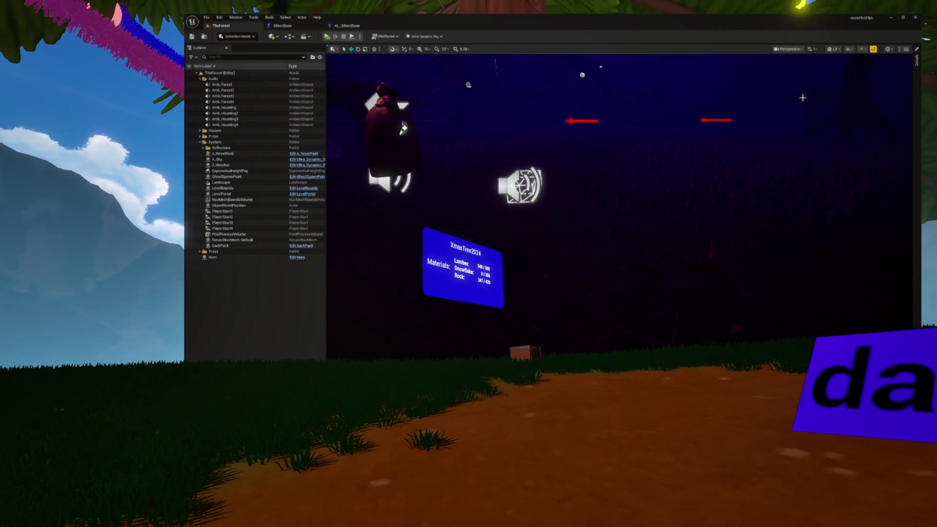
click(347, 25)
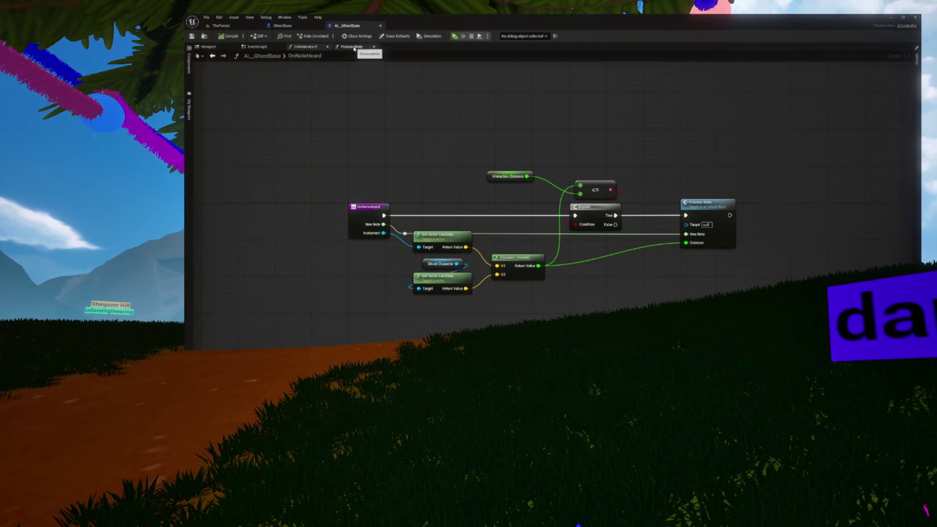
click(359, 47)
drag(359, 120, 621, 324)
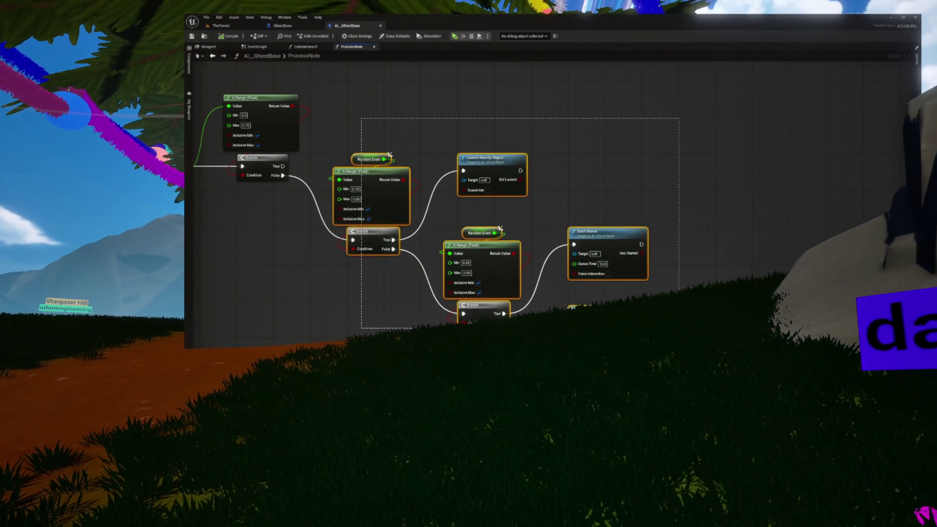
click(630, 317)
right_drag(671, 313, 649, 291)
mouse_move(367, 110)
mouse_down()
mouse_move(411, 120)
mouse_move(447, 148)
mouse_move(464, 142)
mouse_move(408, 136)
mouse_up()
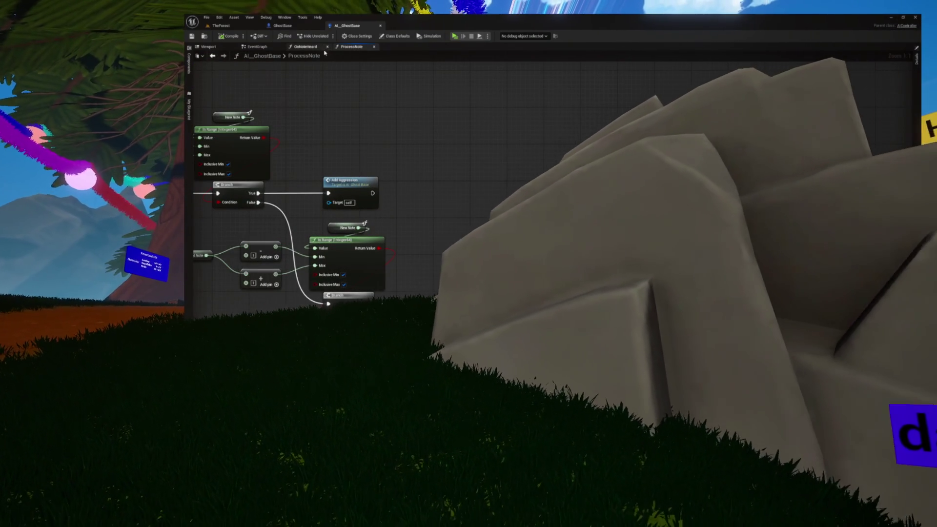
mouse_move(379, 109)
mouse_down()
mouse_move(598, 121)
mouse_move(561, 127)
mouse_up()
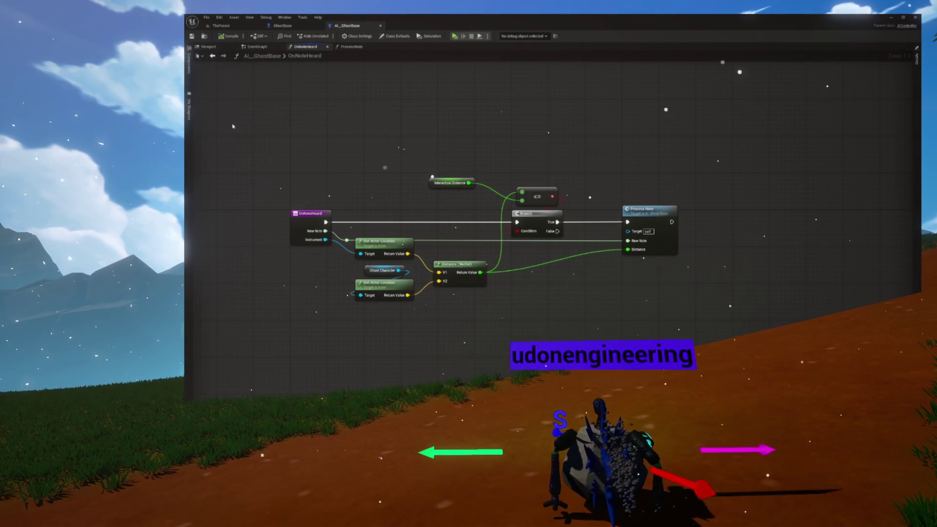
- Inspect the OnNoteHeard nodes, then show the My Blueprint functions and variables list
drag(303, 123, 682, 293)
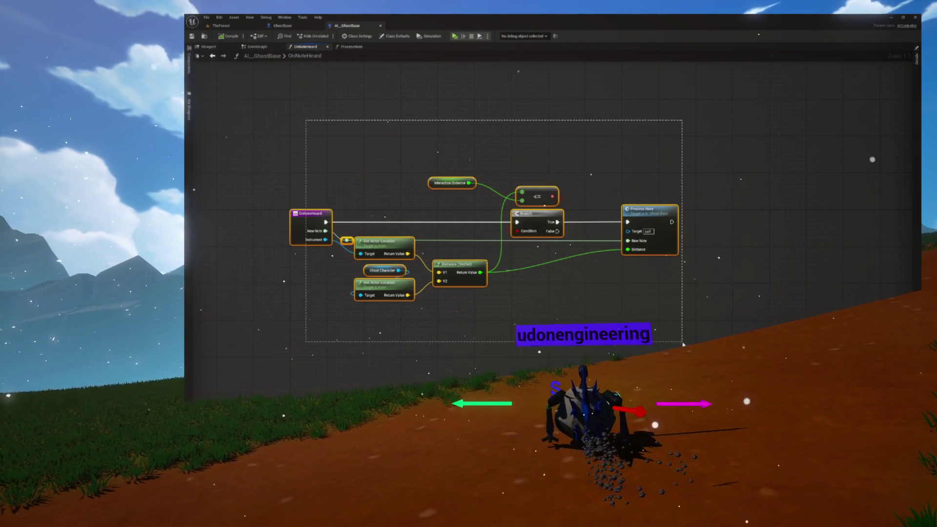
click(642, 256)
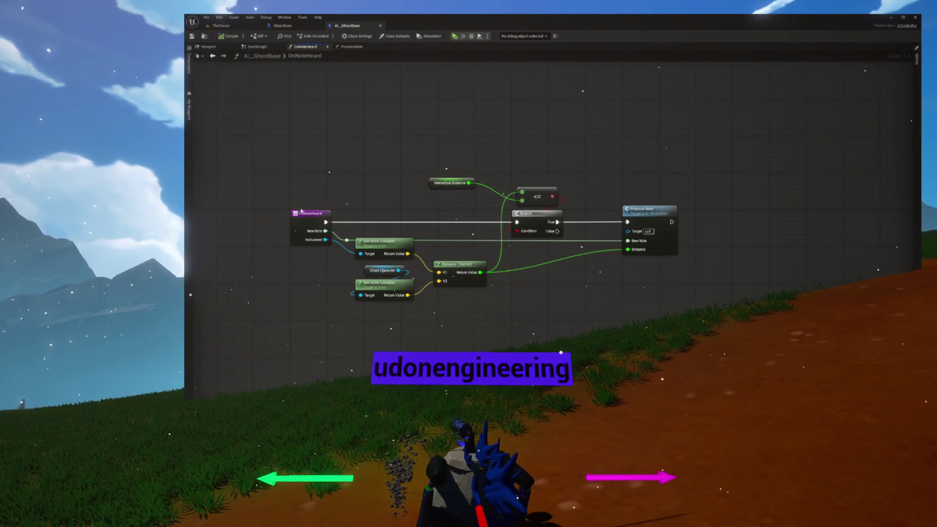
drag(299, 171, 635, 321)
drag(251, 155, 643, 316)
click(588, 318)
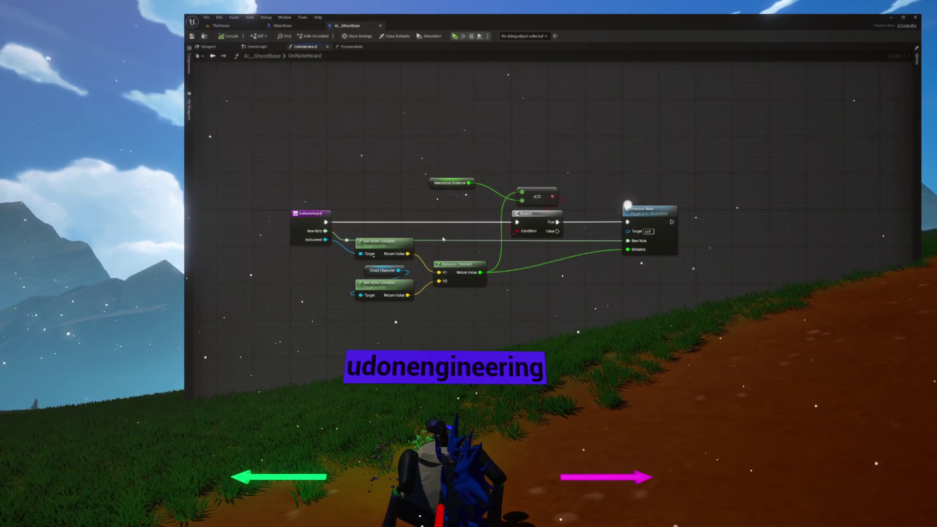
click(189, 131)
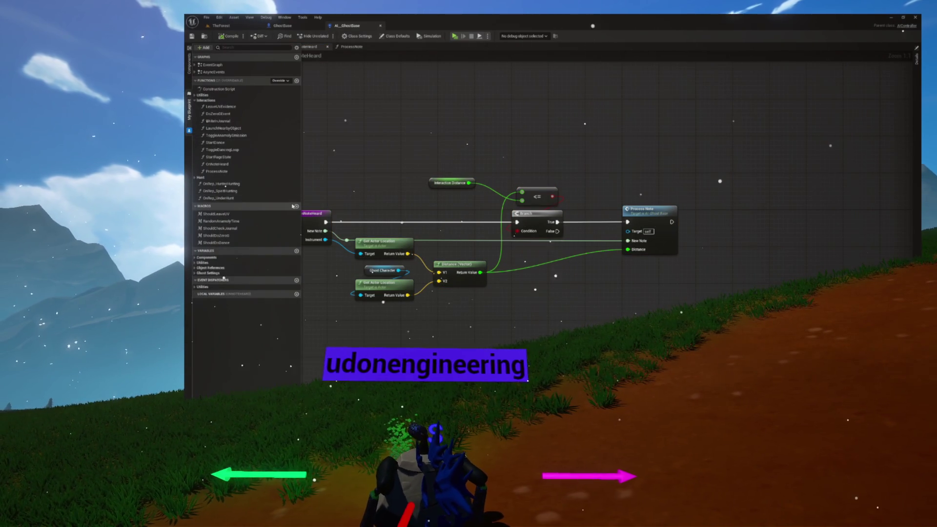
- Collapse the functions list and add a new variable named NotesHeardLast
click(195, 101)
click(219, 80)
click(297, 135)
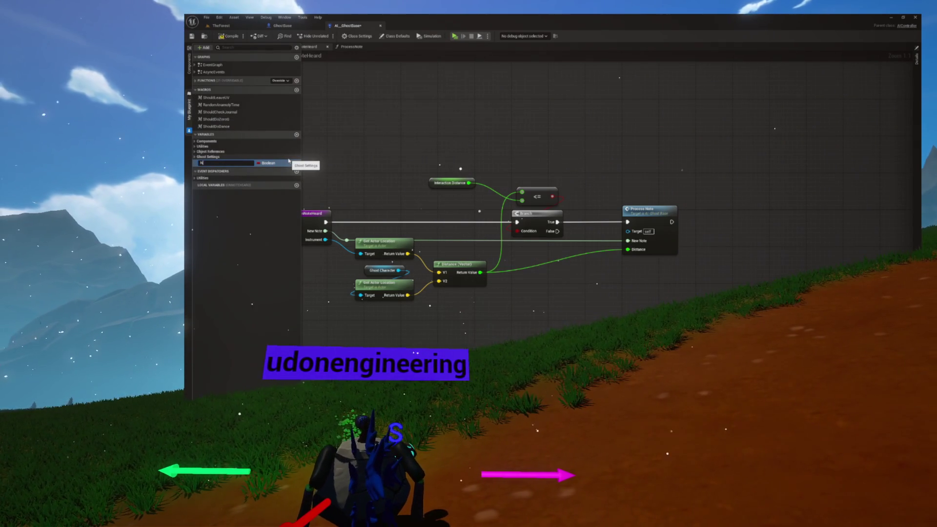
text(eardRe)
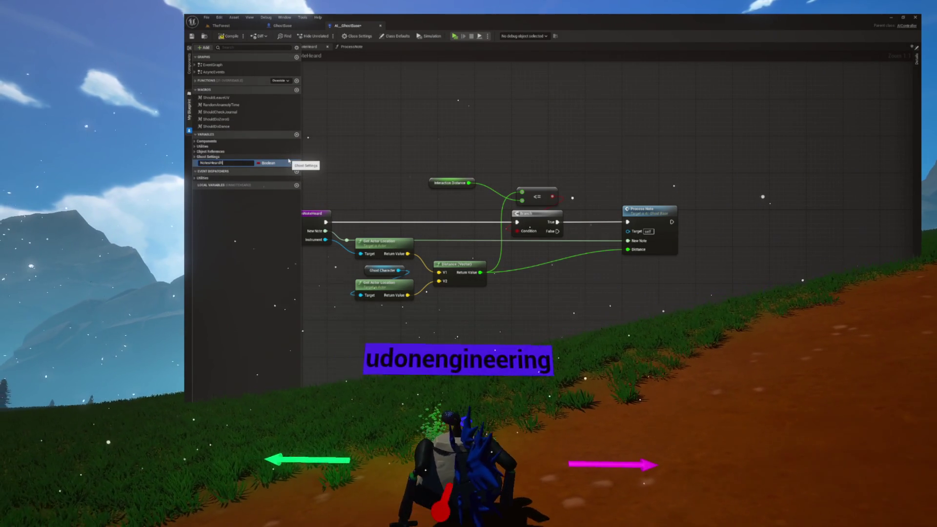
key(BackSpace)
key(BackSpace)
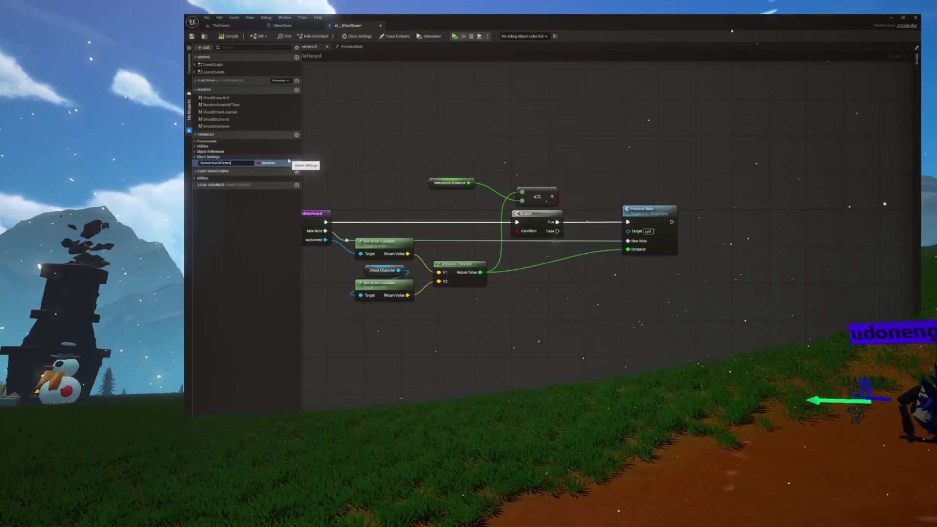
text(Last)
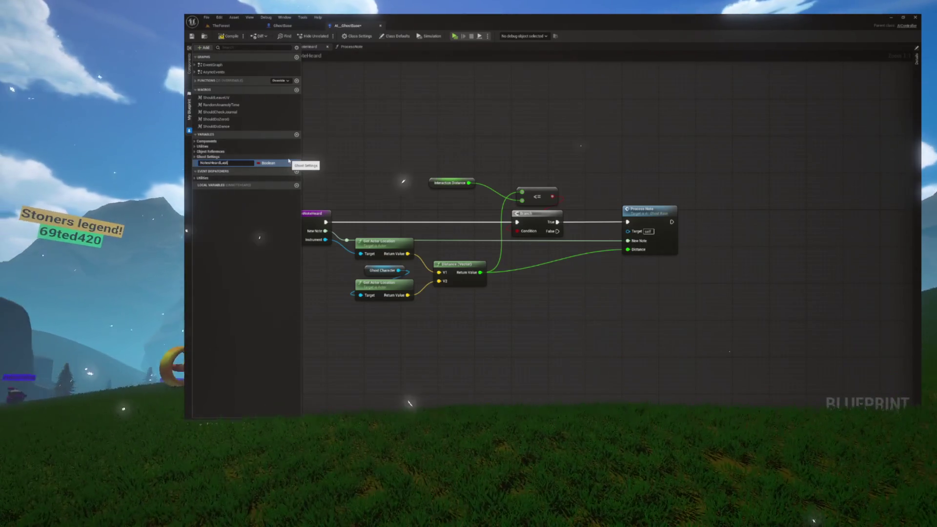
key(Return)
- Make NotesHeardLast an Integer64 under Object References and place its getter in the graph
click(268, 164)
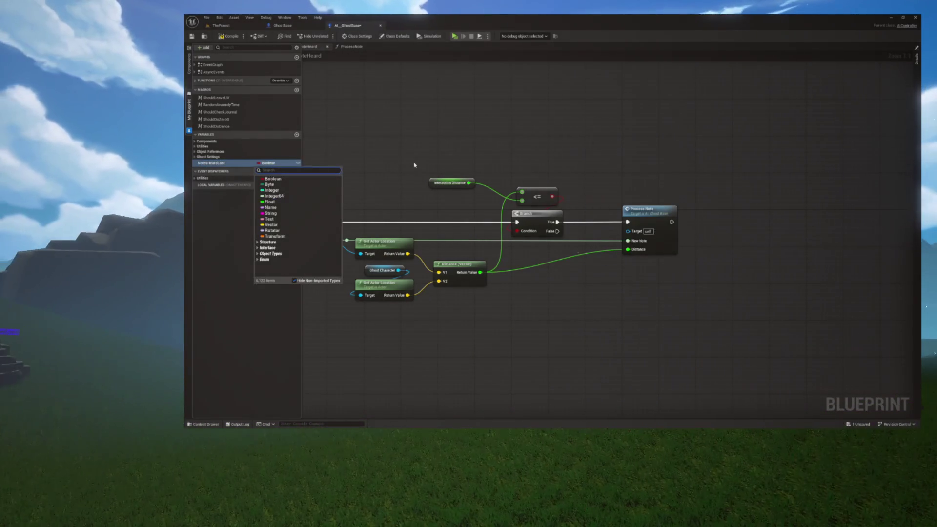
click(272, 190)
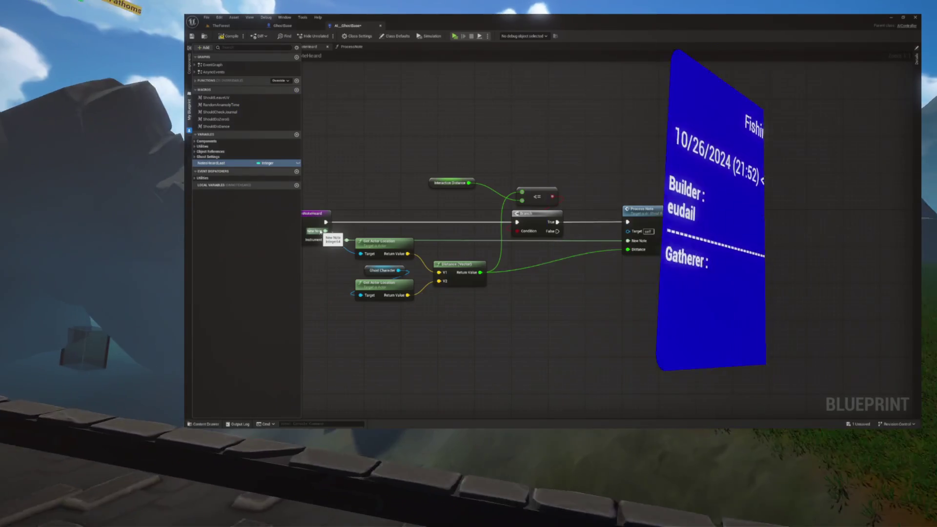
click(268, 163)
click(274, 196)
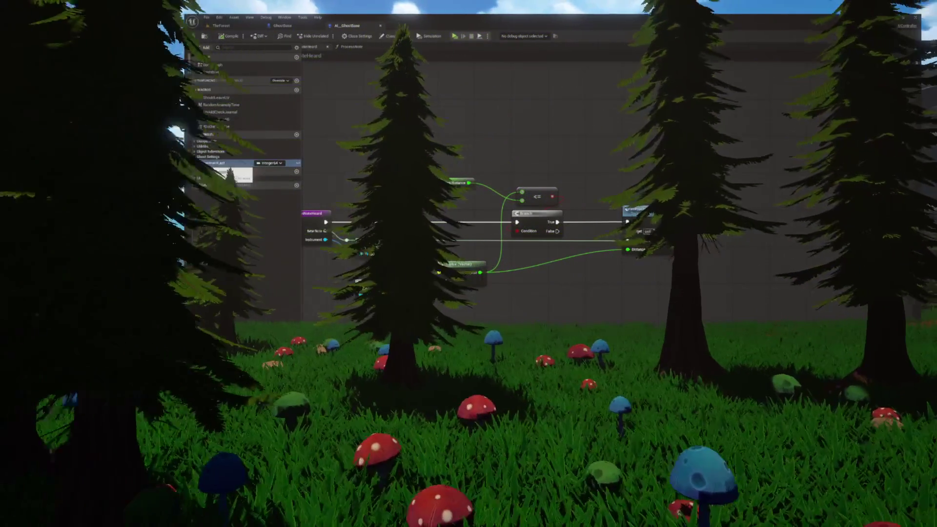
drag(222, 167, 209, 155)
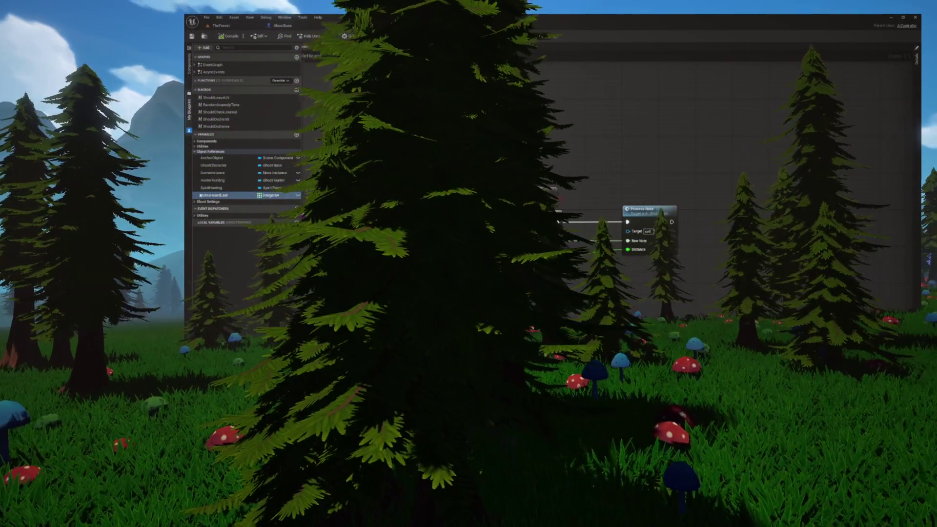
drag(201, 195, 398, 160)
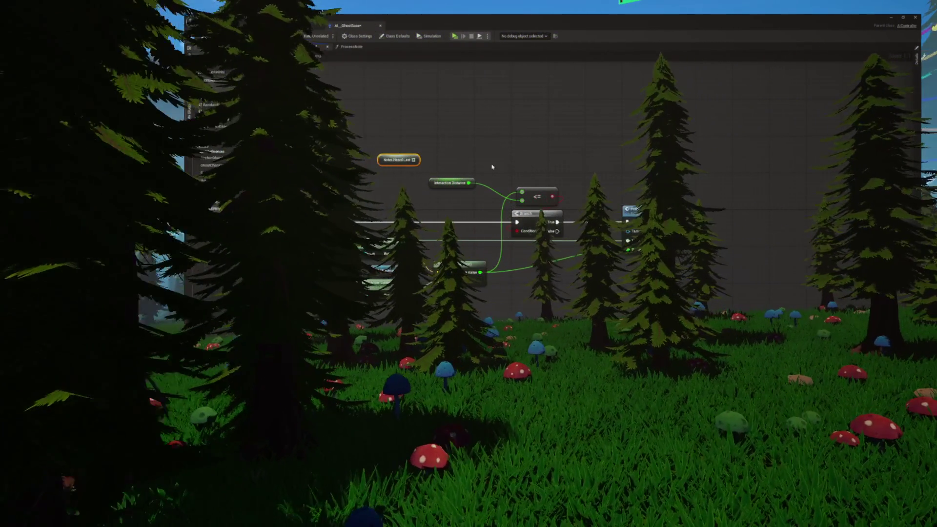
drag(492, 167, 537, 178)
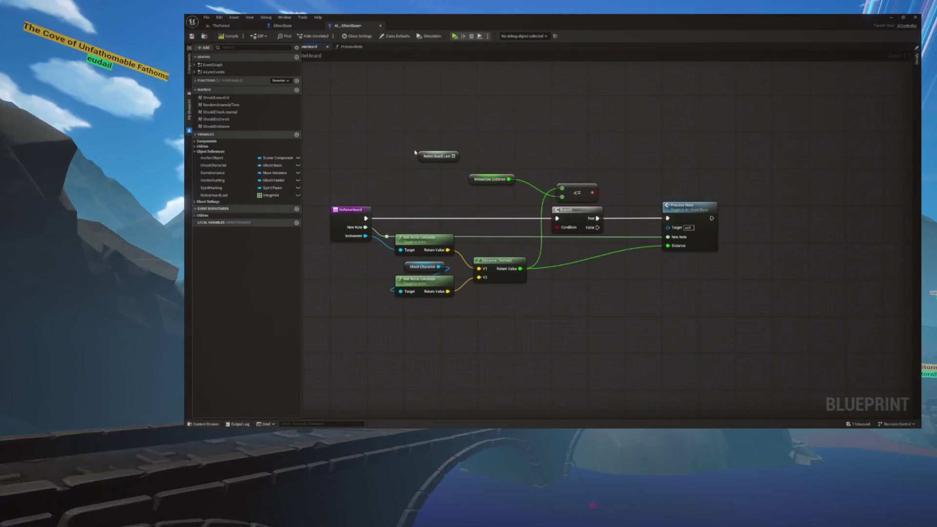
- Drag the Notes Heard Last getter right, above the distance-gated Process Note call
mouse_move(419, 161)
mouse_down()
mouse_move(585, 161)
mouse_move(533, 171)
mouse_up()
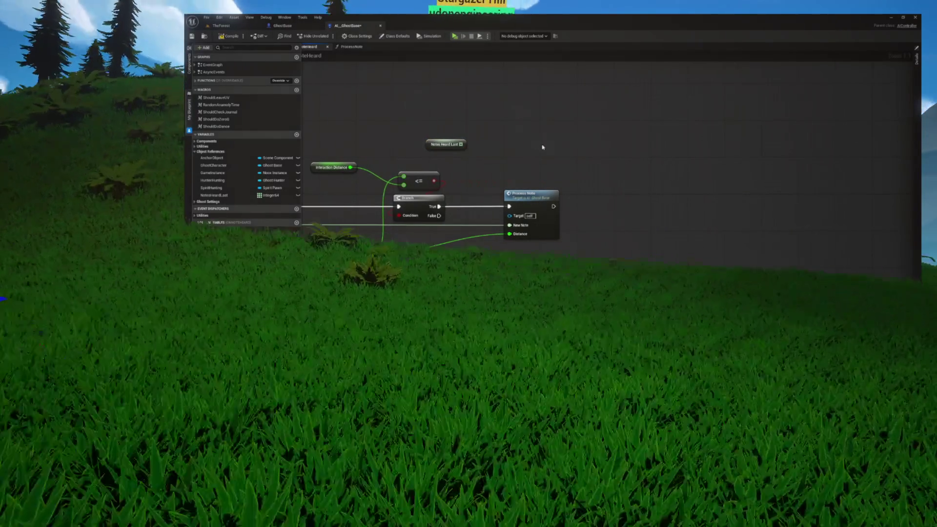
- Open the ProcessNote graph and shift the nodes after the print step right to make room
click(537, 195)
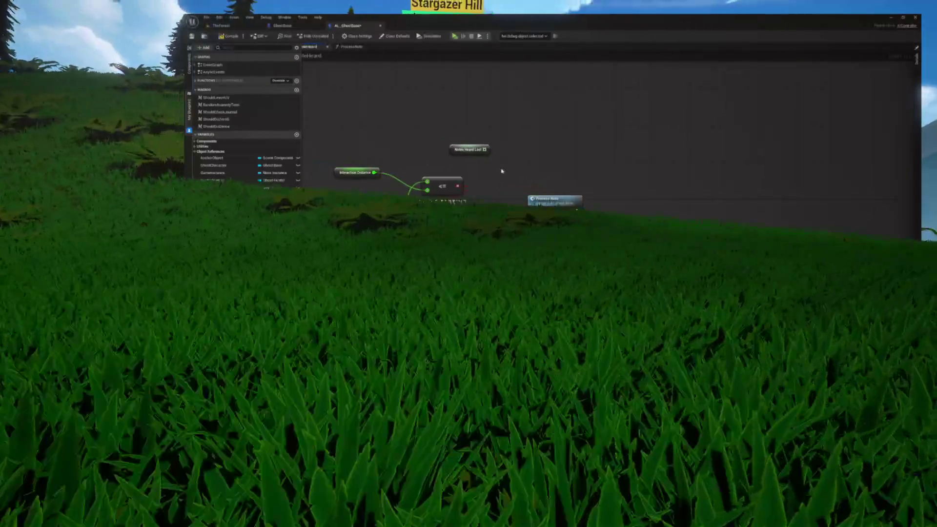
click(480, 148)
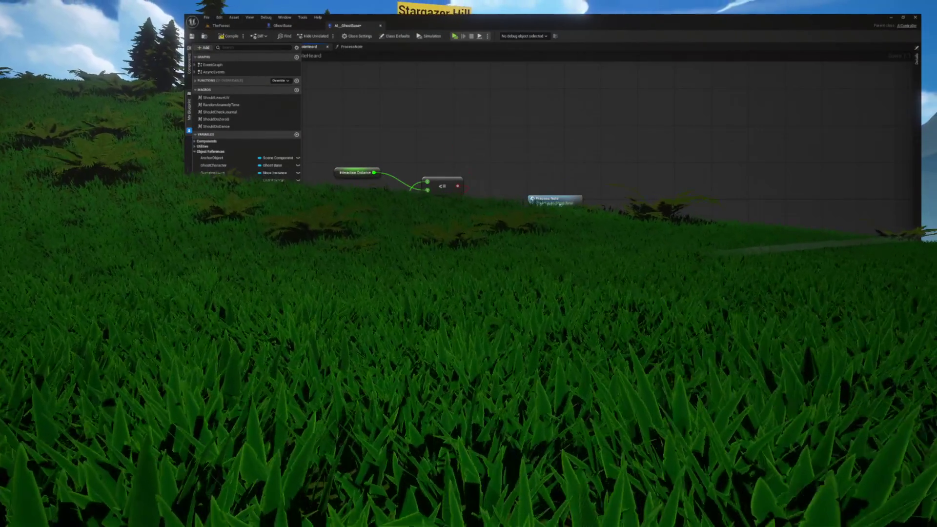
double_click(555, 198)
scroll(415, 180, down, 2)
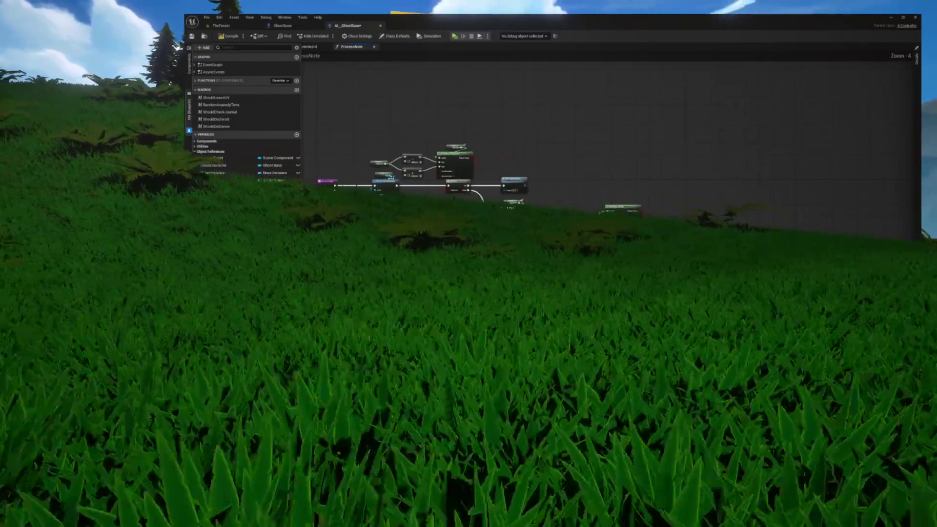
mouse_move(825, 123)
mouse_down()
mouse_move(684, 240)
mouse_move(412, 265)
mouse_move(337, 241)
mouse_up()
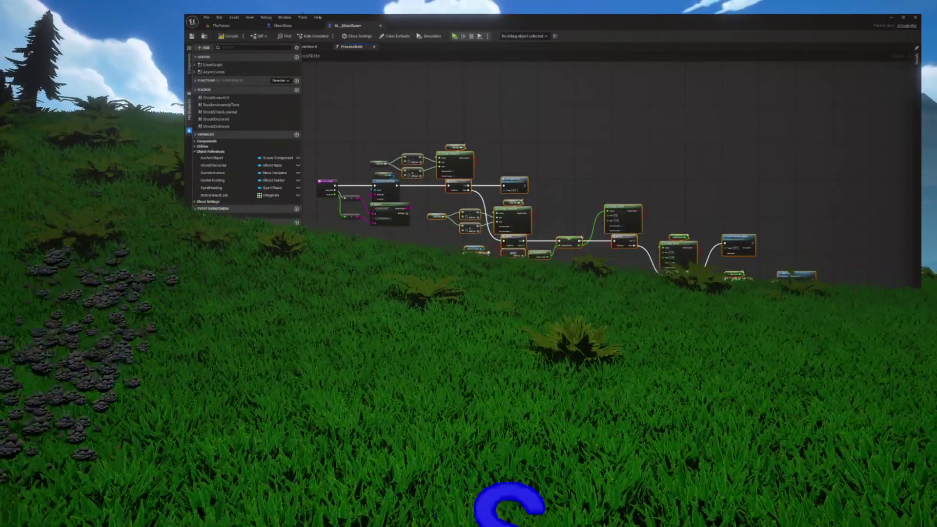
scroll(392, 138, up, 5)
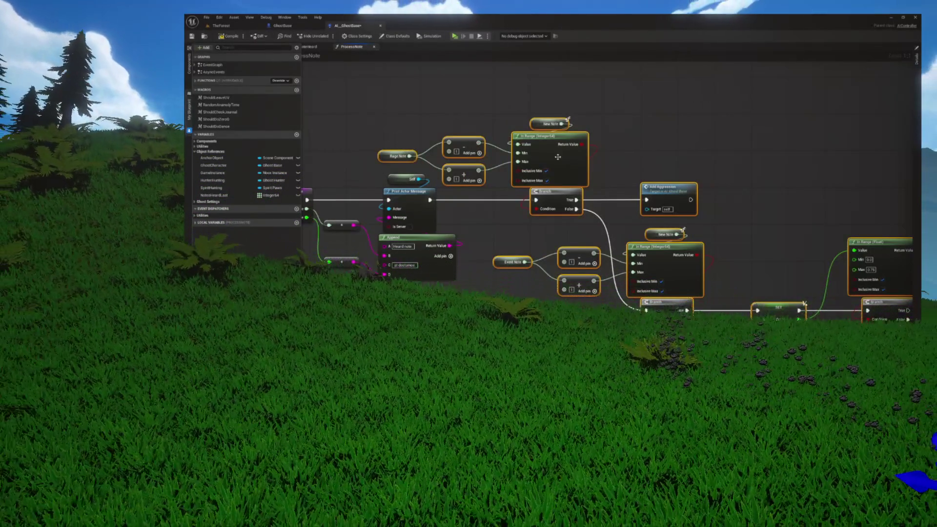
drag(540, 159, 732, 144)
click(544, 130)
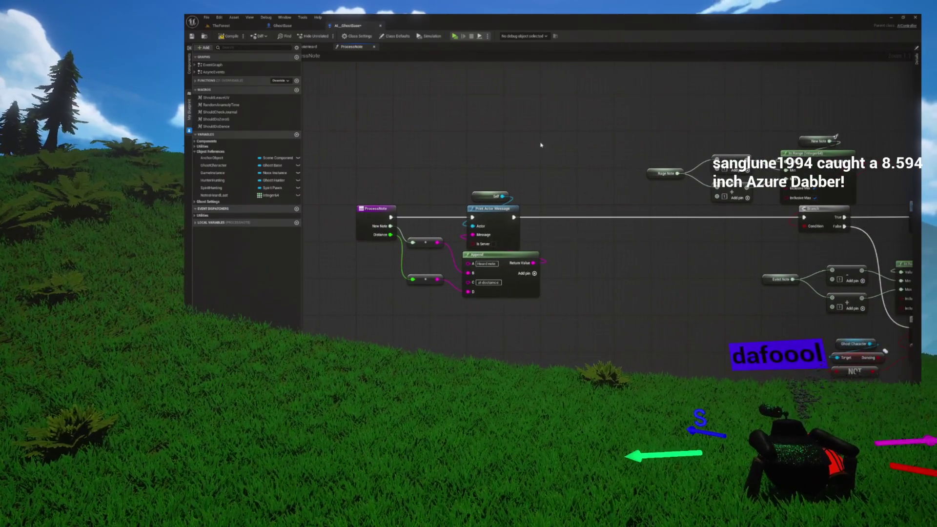
- Place a NotesHeardLast getter and create an ADD node from the array
drag(216, 195, 499, 160)
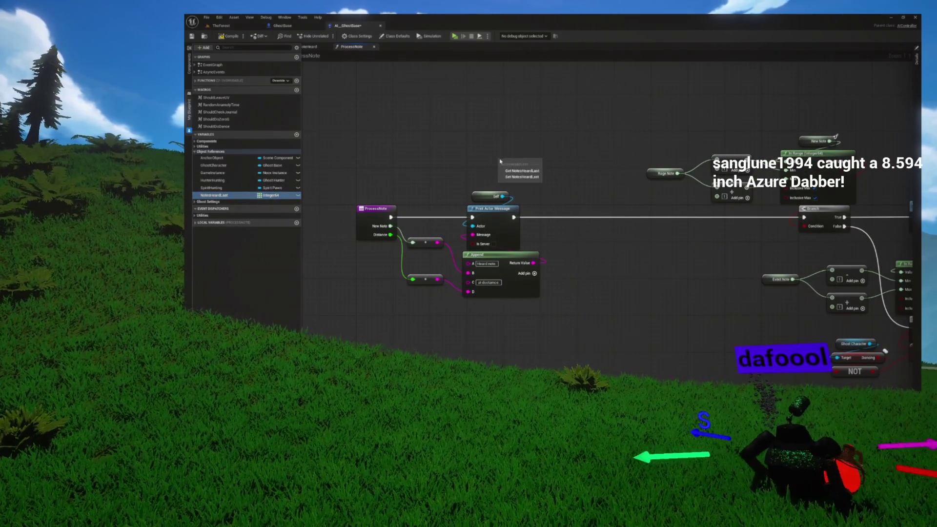
click(517, 172)
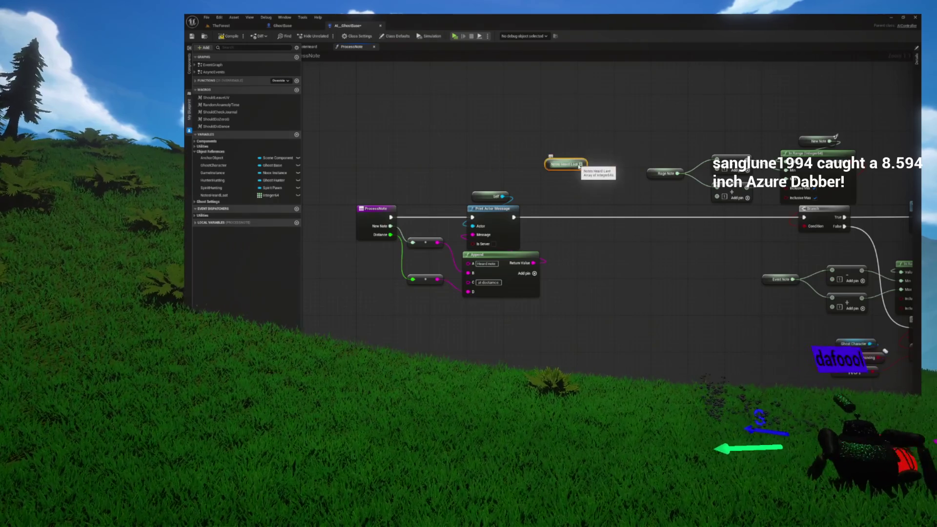
drag(581, 165, 584, 189)
text(add)
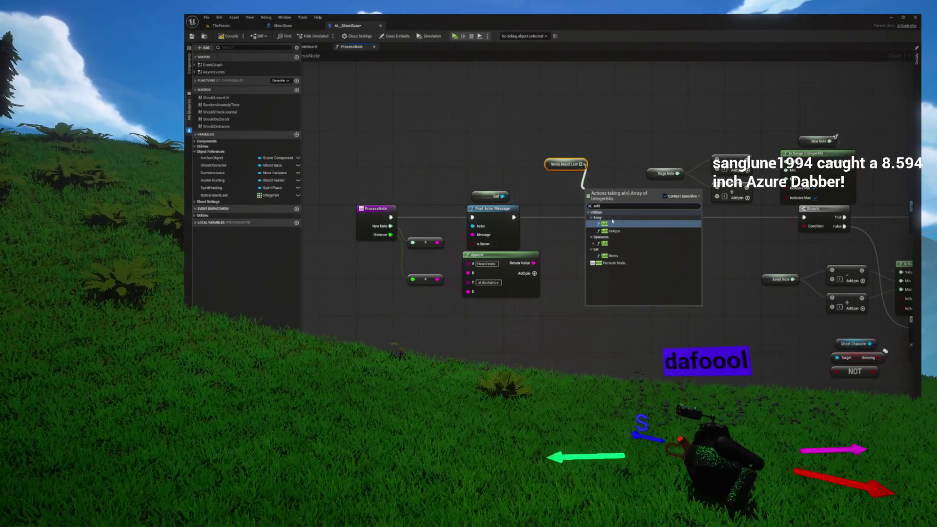
key(Escape)
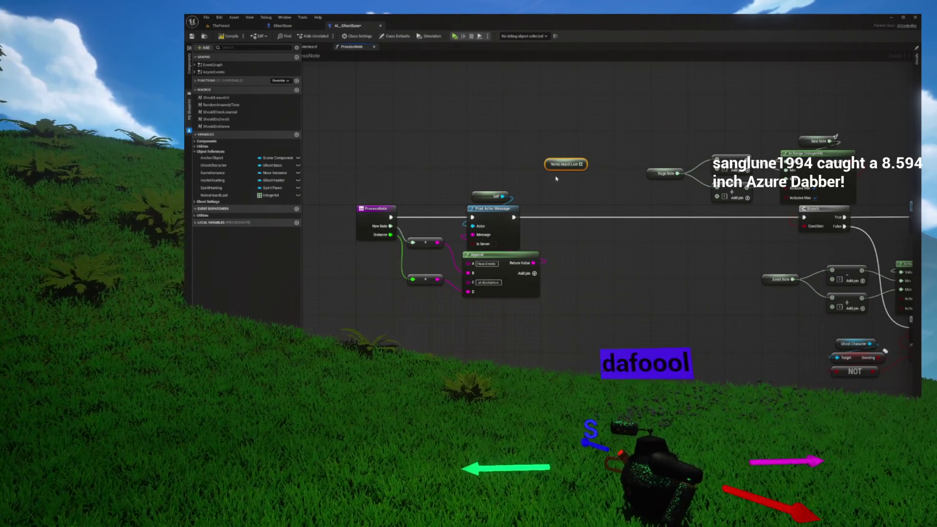
mouse_move(580, 169)
mouse_down()
mouse_move(599, 193)
mouse_move(601, 222)
mouse_up()
text(add)
key(Return)
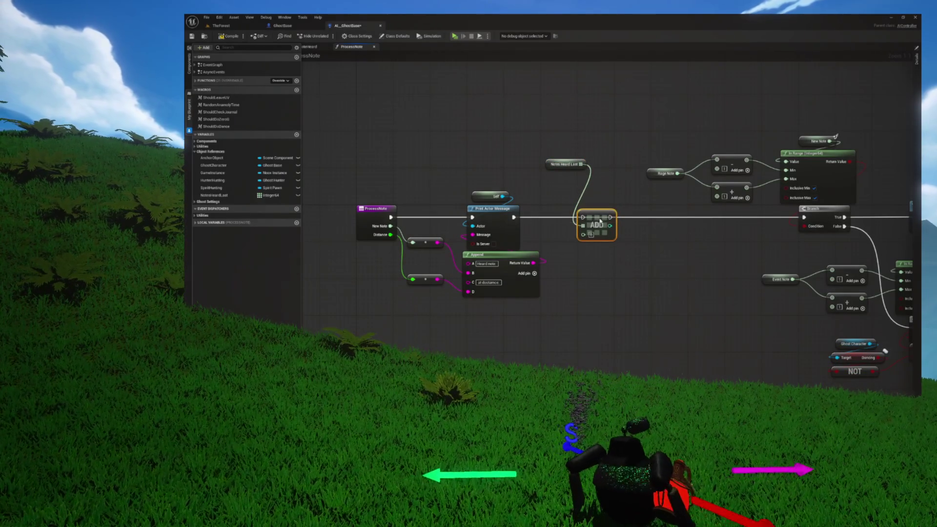
- Wire ADD after Print Actor Message with New Note as its item, then compile
drag(512, 218, 587, 219)
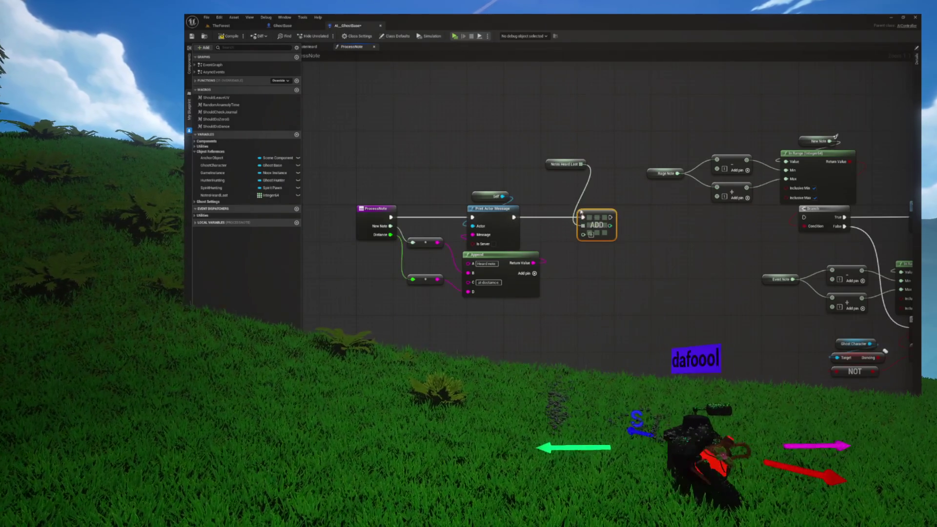
drag(558, 167, 602, 198)
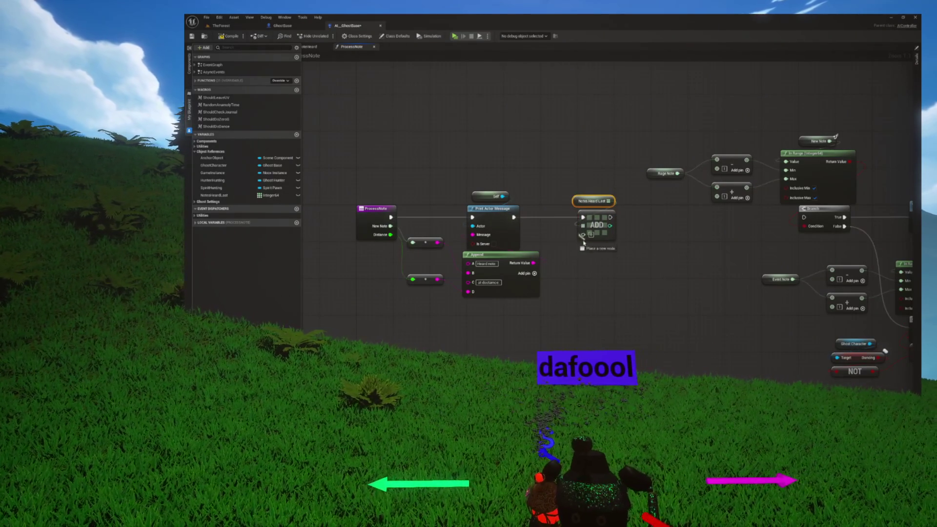
drag(583, 235, 586, 274)
text(get new note)
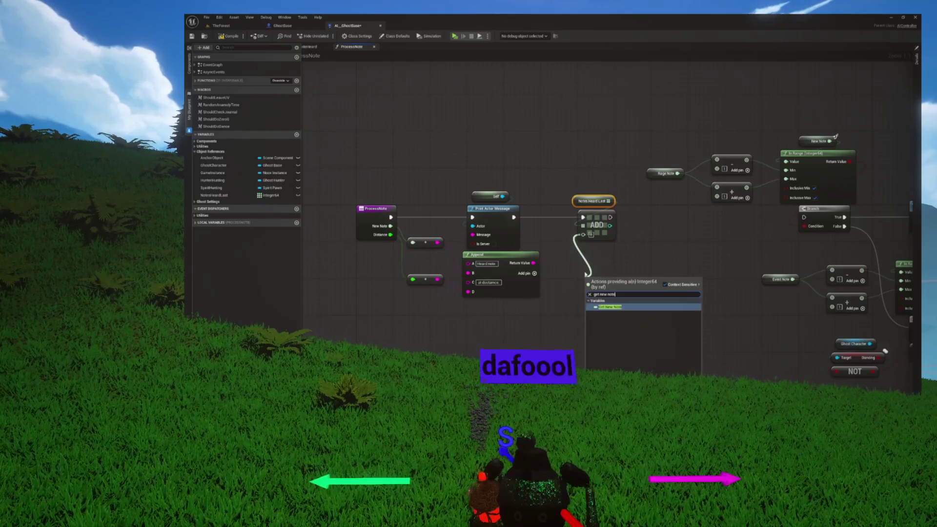
key(Return)
drag(589, 250, 548, 233)
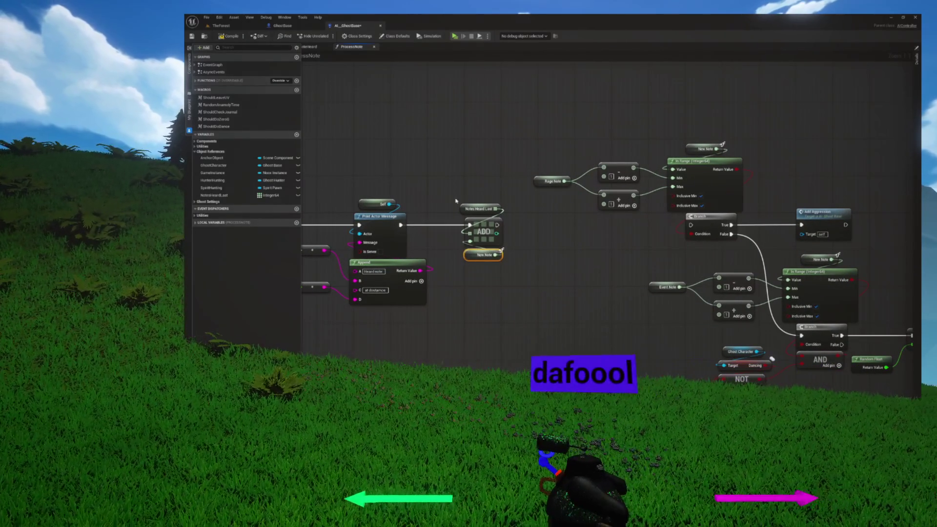
click(231, 36)
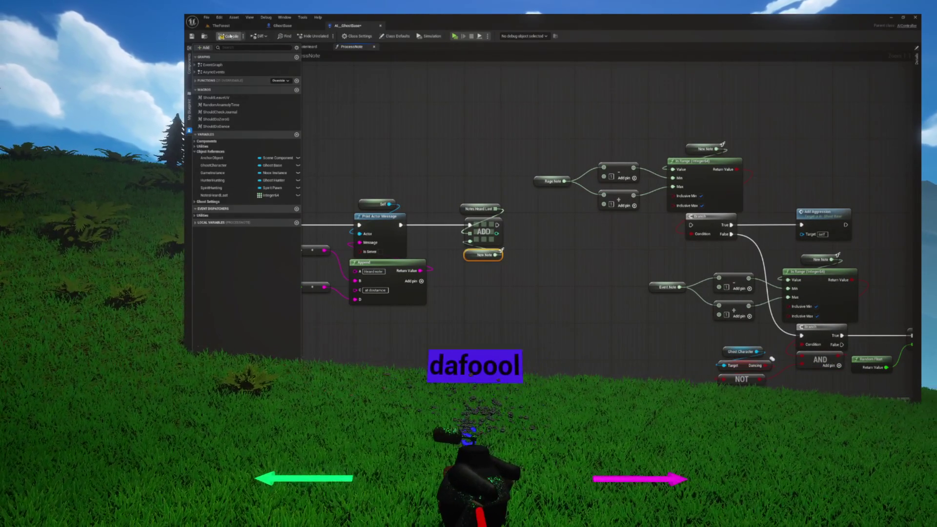
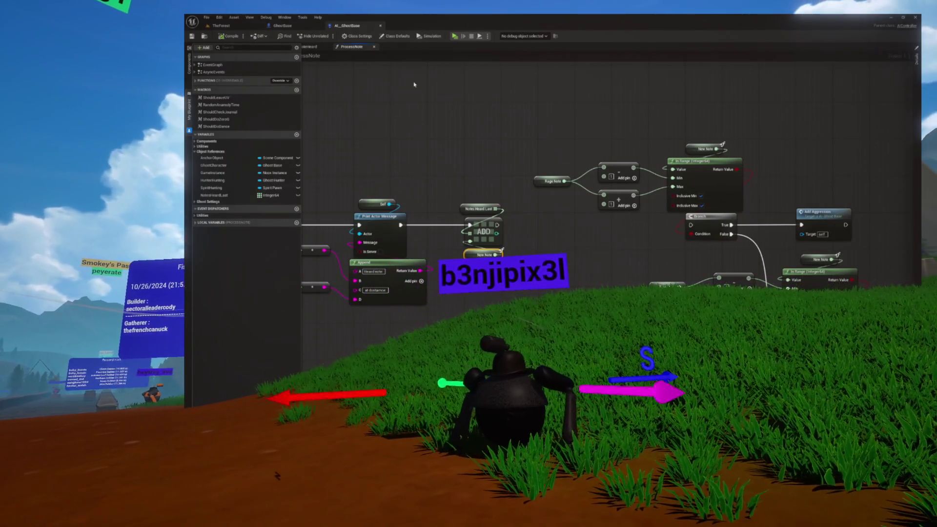
- Collapse the Object References and Macros categories, then select the Rage Note, Notes Heard Last and ADD nodes
mouse_move(414, 84)
mouse_down()
mouse_move(462, 137)
mouse_move(433, 143)
mouse_move(523, 212)
mouse_move(497, 131)
mouse_up()
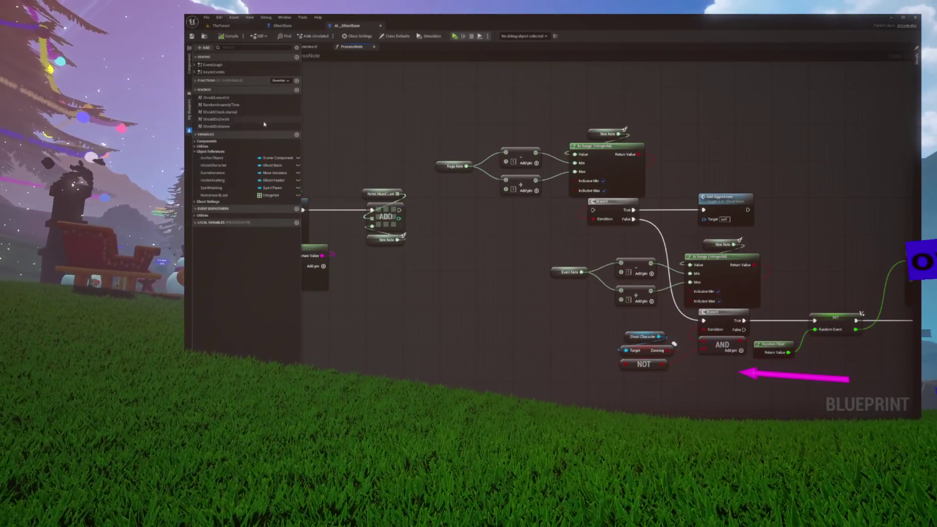
click(195, 152)
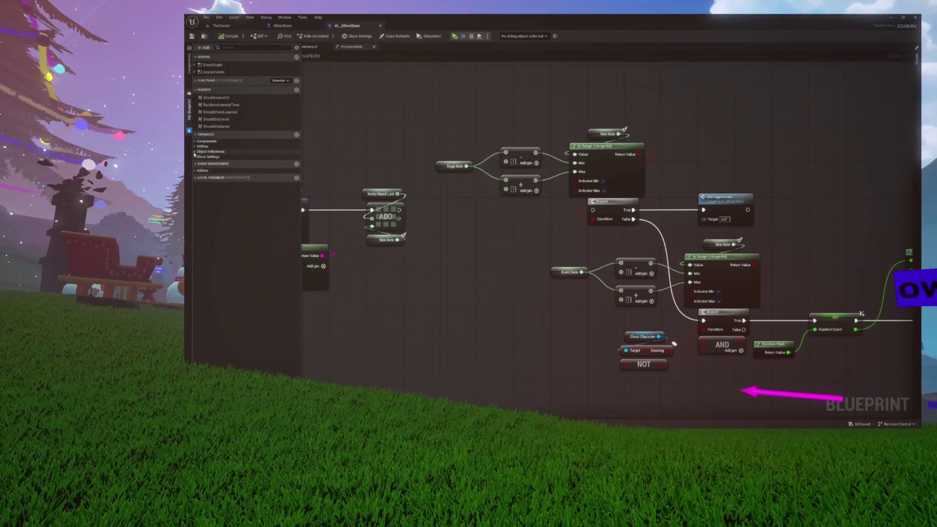
click(196, 90)
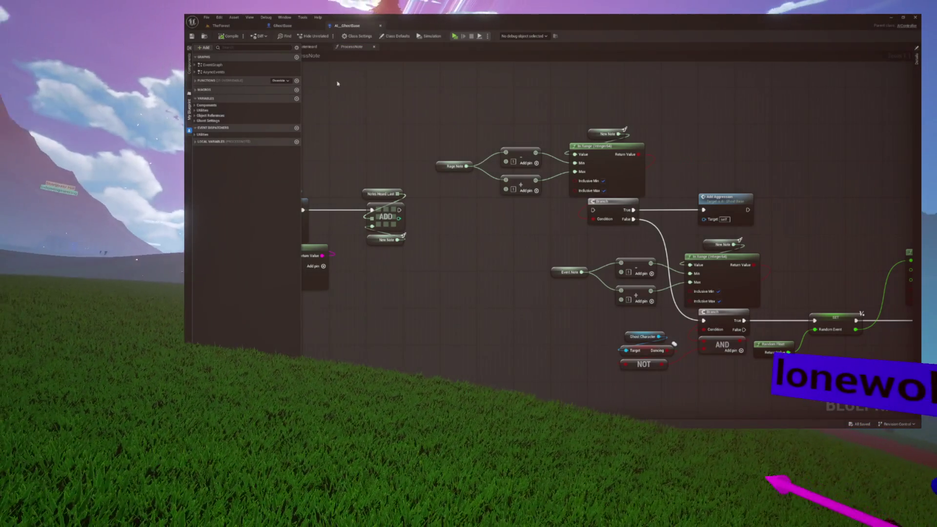
drag(326, 89, 389, 77)
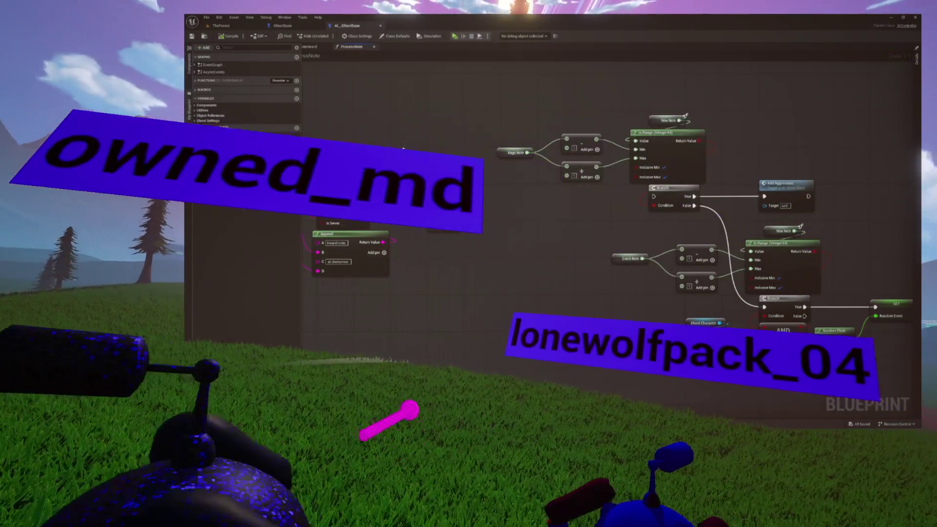
drag(404, 148, 531, 242)
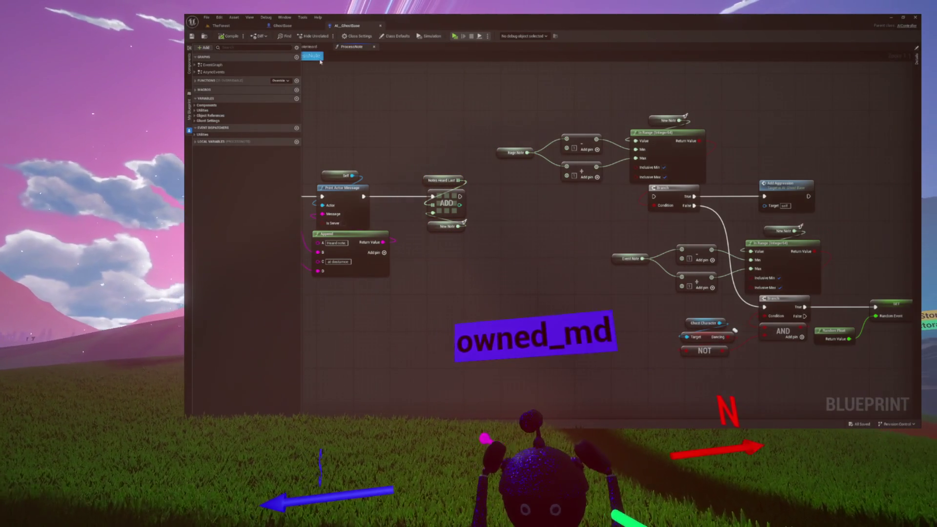
click(311, 46)
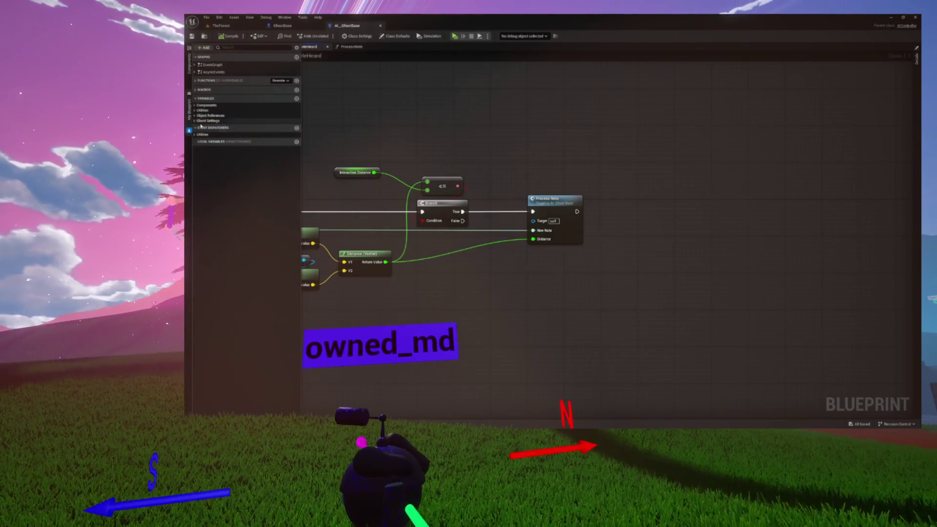
click(189, 108)
click(351, 46)
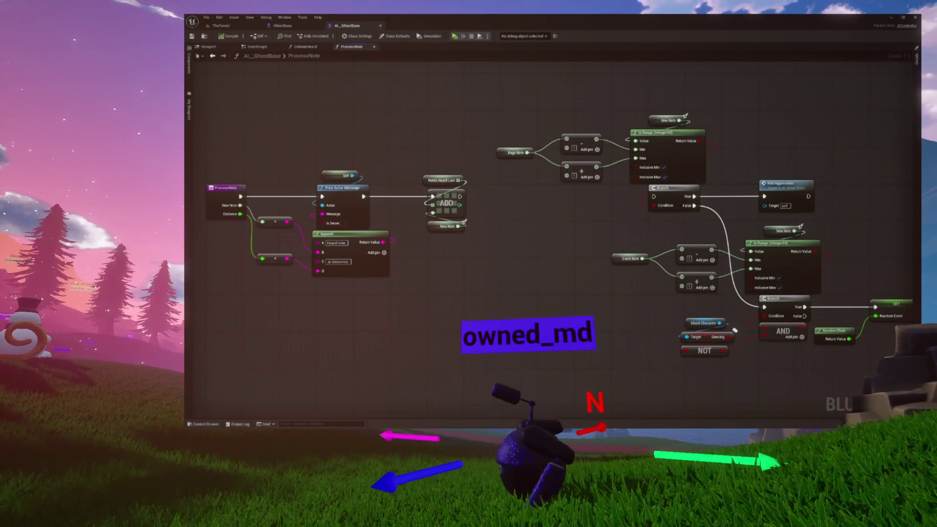
click(190, 108)
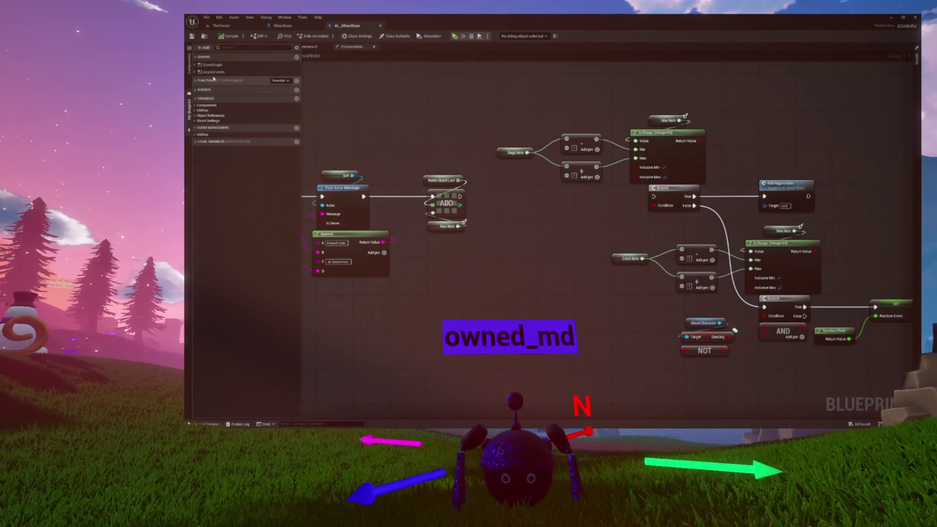
double_click(214, 72)
- Place a Custom Event beside the FurnitureEvent chain and name it DelaySingSequence
scroll(335, 182, up, 4)
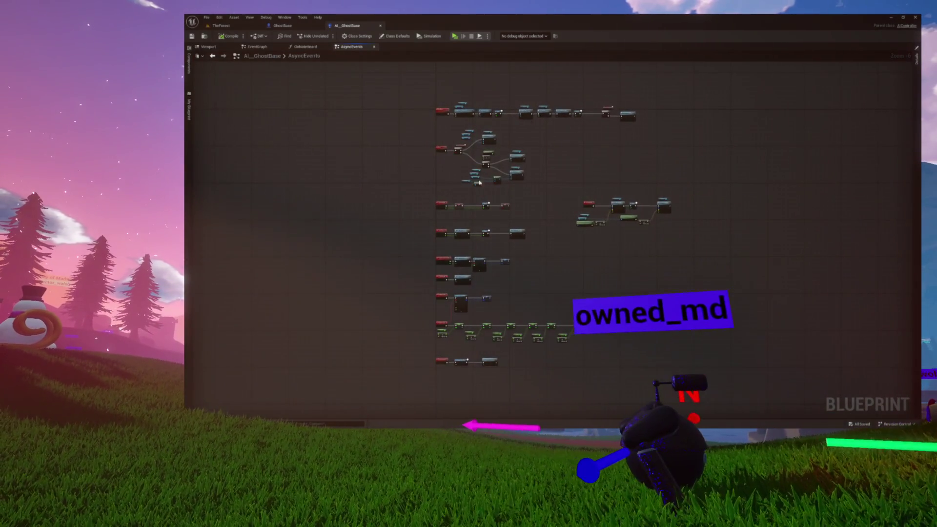
scroll(615, 194, up, 3)
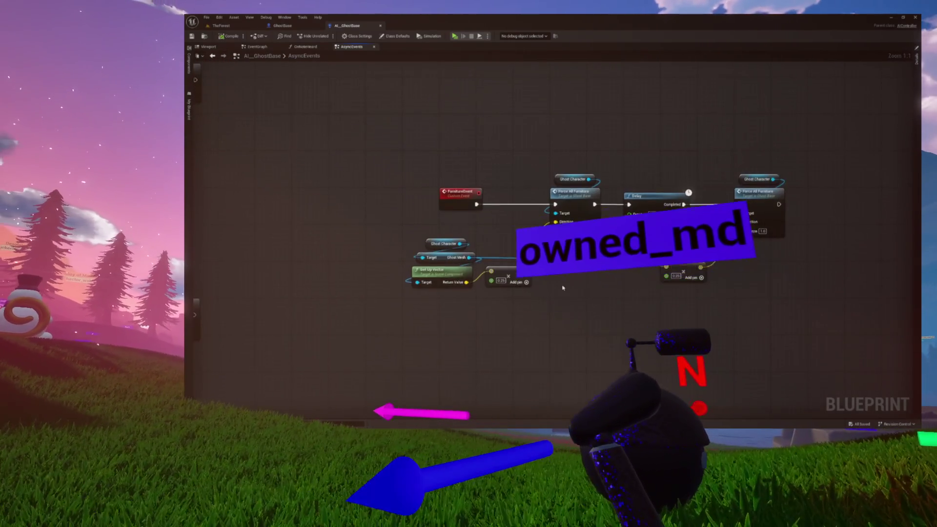
drag(550, 240, 554, 249)
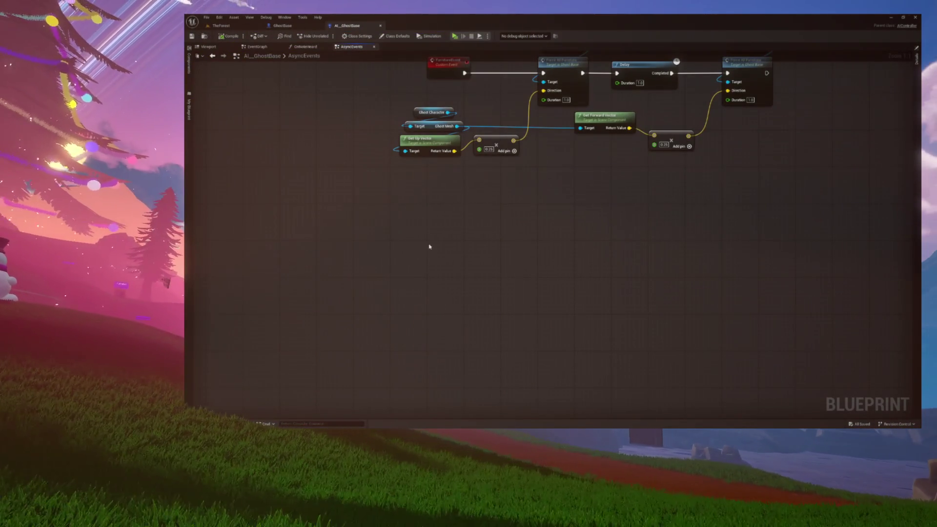
right_click(429, 247)
text(customeve)
key(Return)
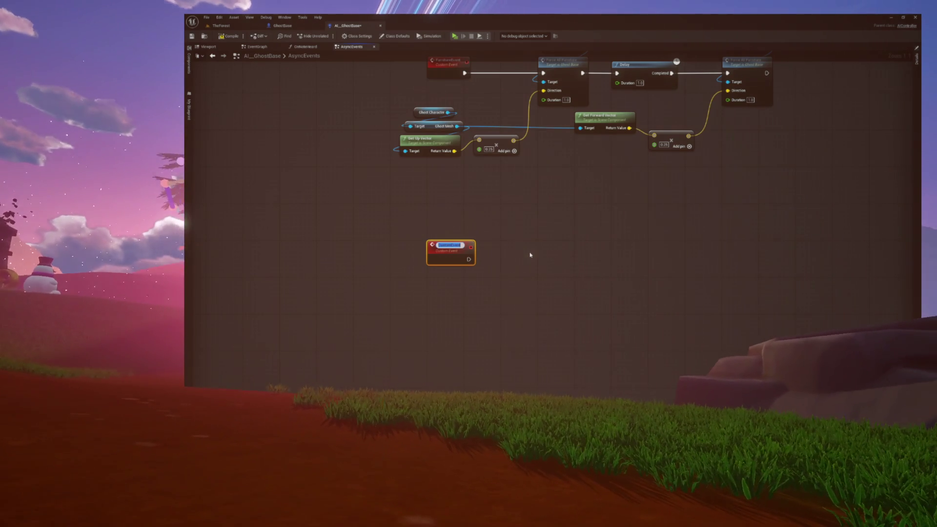
text(DelayIt)
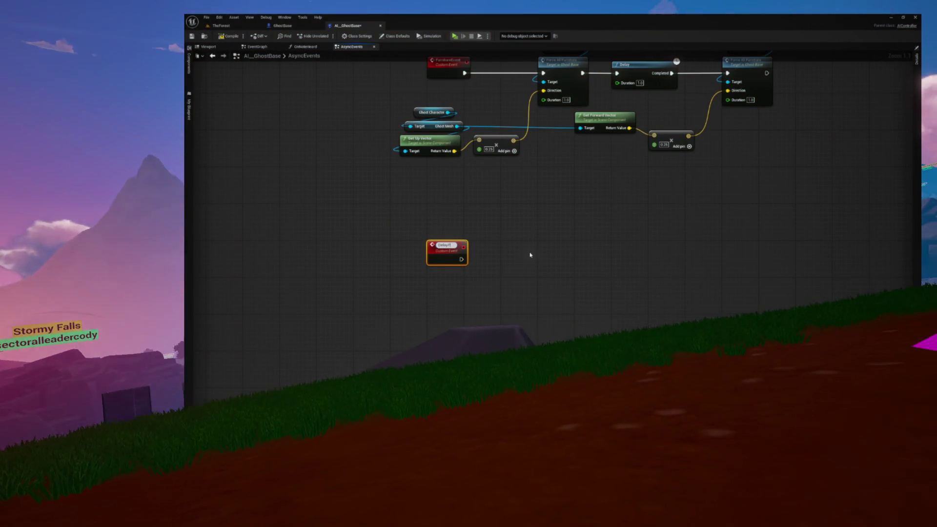
text(1s)
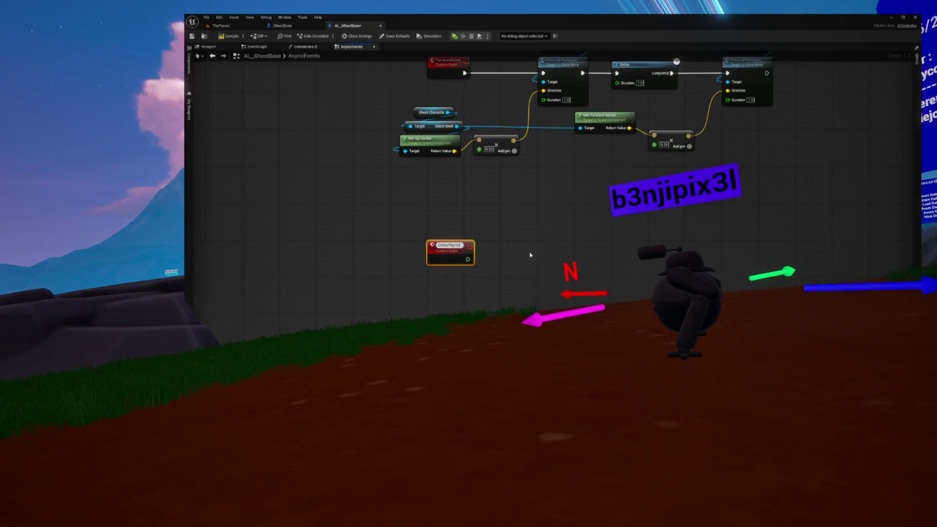
key(BackSpace)
key(BackSpace)
key(BackSpace)
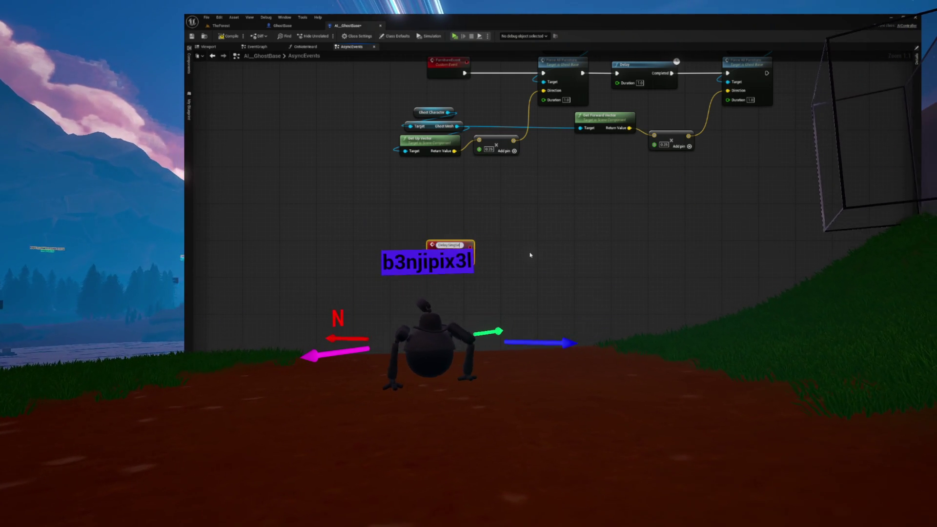
text(SingSequence)
drag(468, 254, 401, 247)
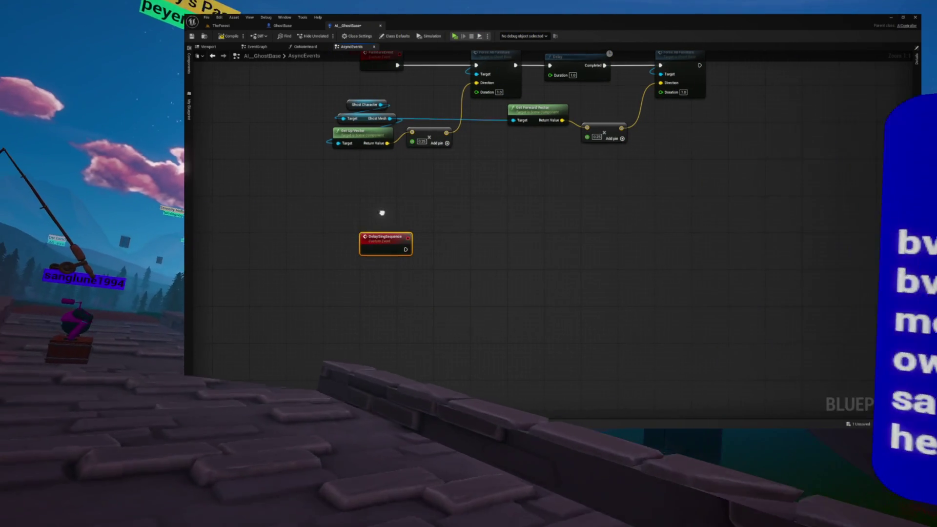
- Pan the AsyncEvents graph to re-centre on the DelaySingSequence event
mouse_move(382, 213)
mouse_down()
mouse_move(373, 219)
mouse_move(378, 210)
mouse_up()
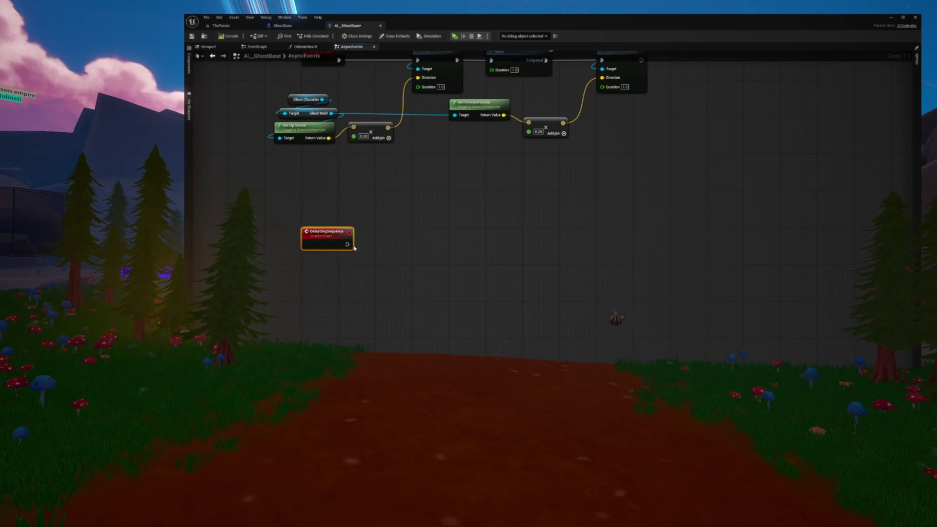
mouse_move(367, 245)
mouse_down()
mouse_move(374, 230)
mouse_move(402, 223)
mouse_up()
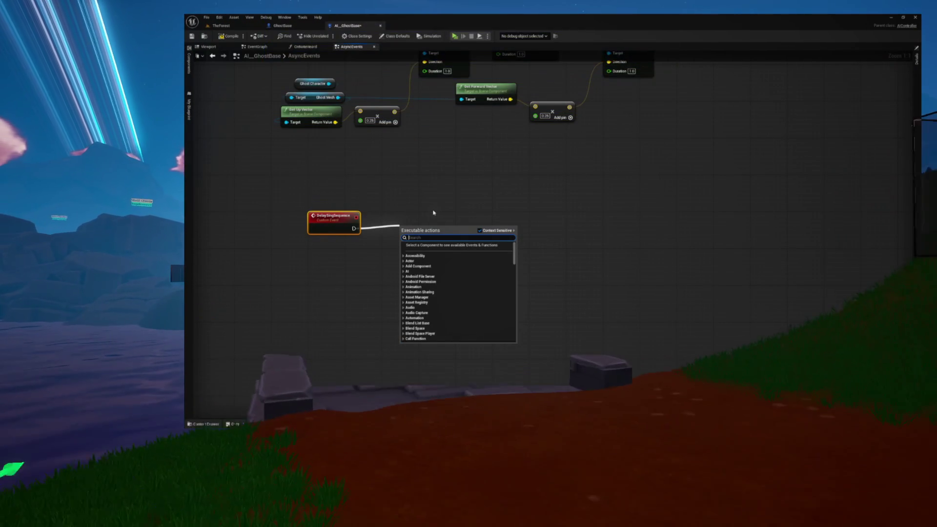
- Add a Retriggerable Delay after DelaySingSequence and expand the Object References variables
text(ret)
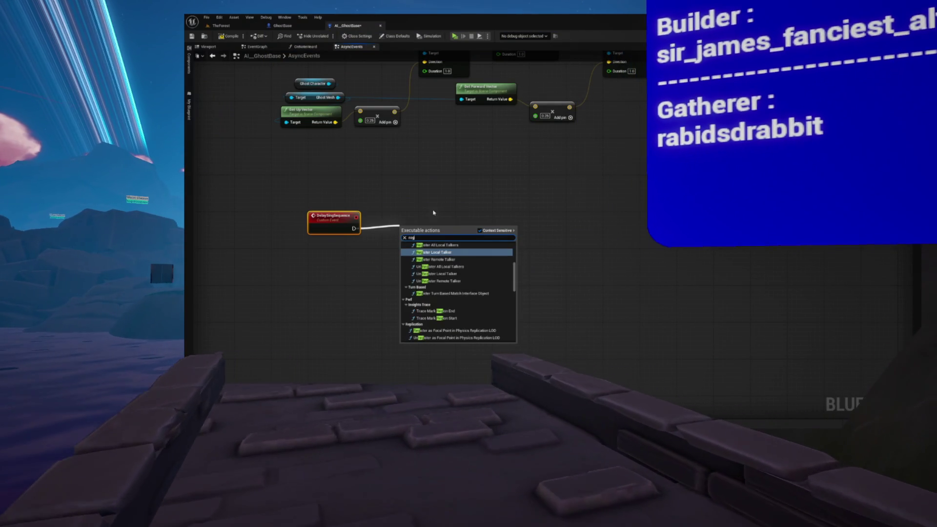
text(rigger)
key(Return)
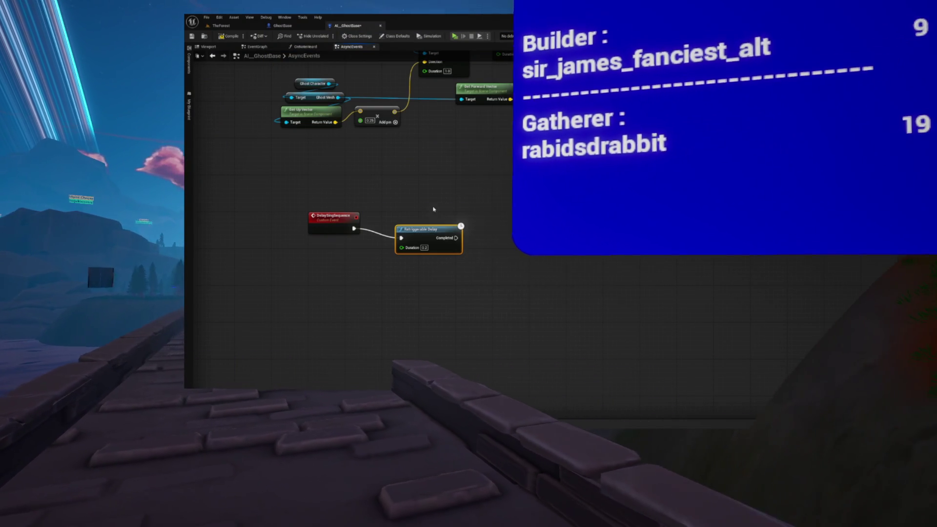
mouse_move(433, 233)
mouse_down()
mouse_move(456, 225)
mouse_move(433, 212)
mouse_up()
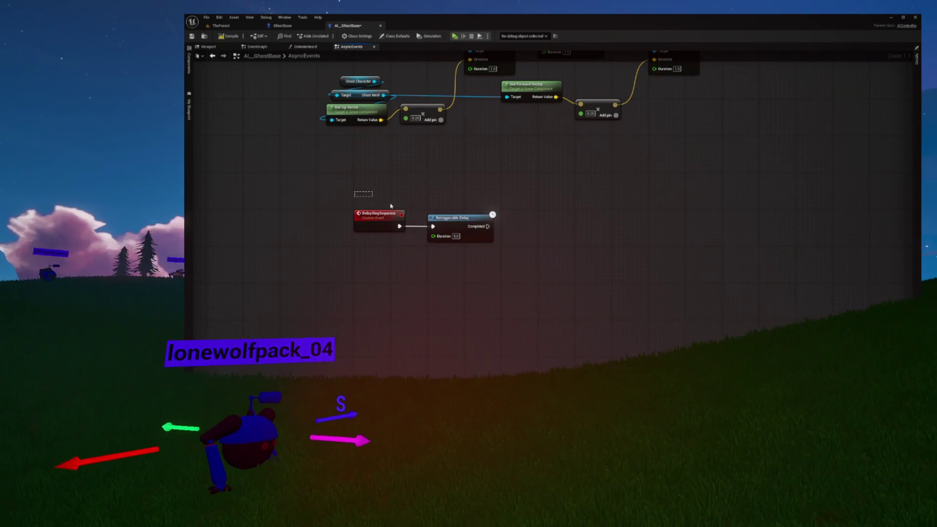
drag(359, 195, 483, 258)
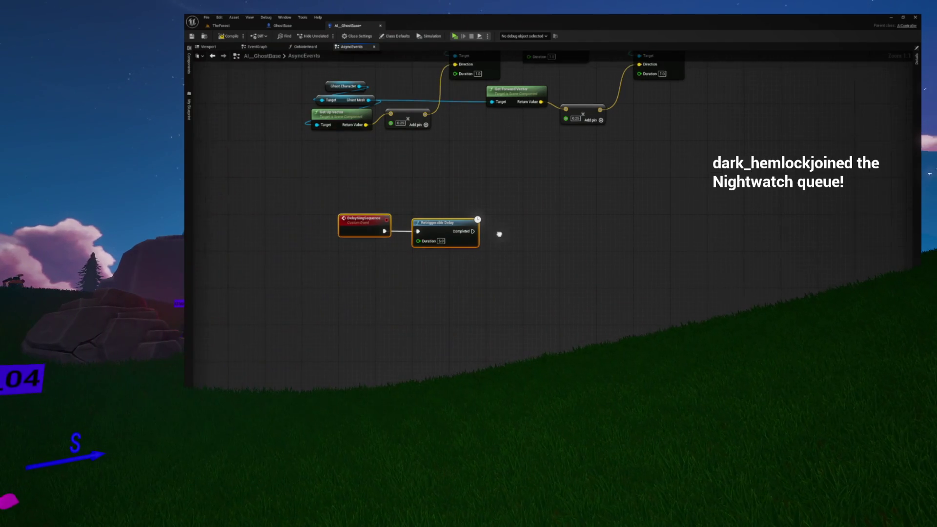
click(189, 113)
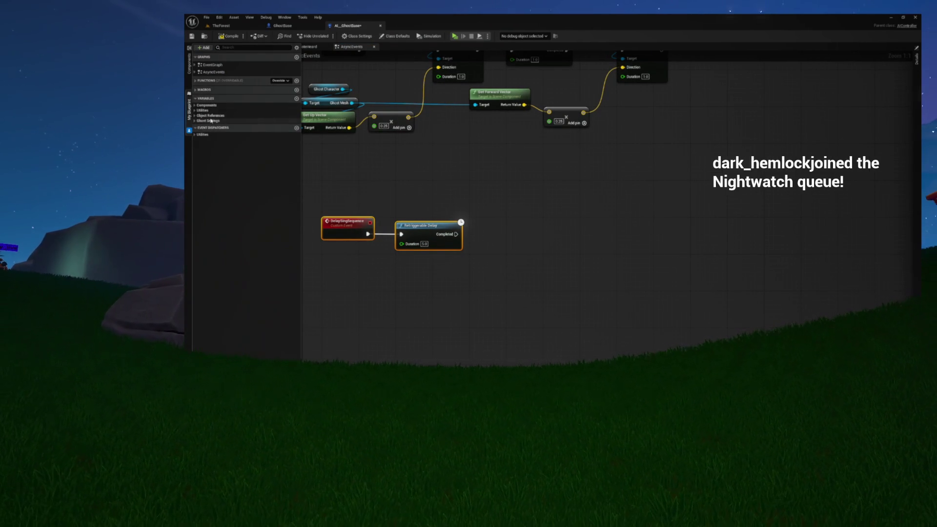
click(195, 116)
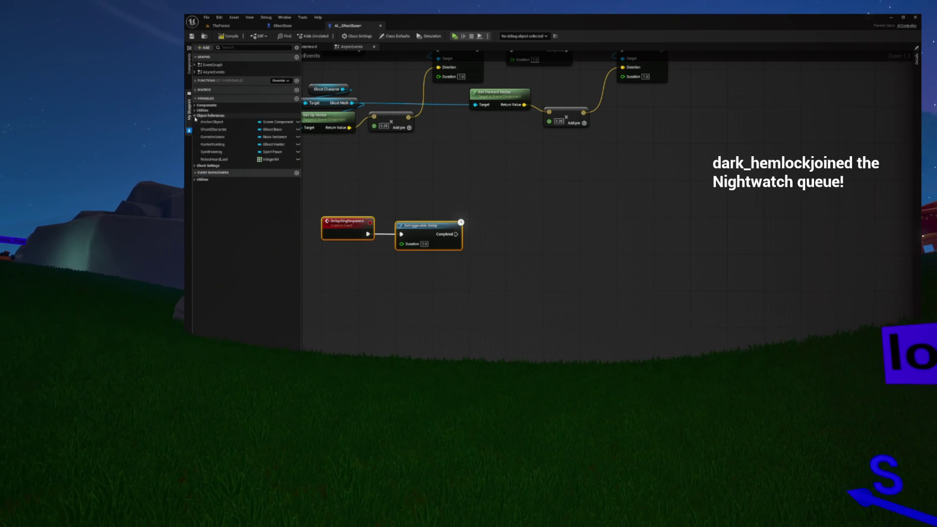
- Drop a Notes Heard Last getter and feed it into a new For Each Loop node
drag(202, 159, 439, 180)
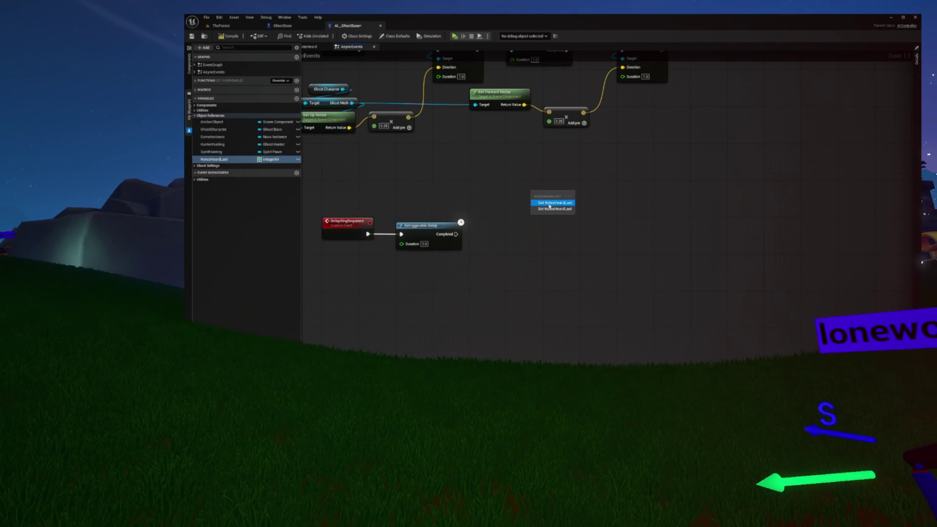
click(550, 203)
mouse_move(532, 197)
mouse_down()
mouse_move(563, 192)
mouse_move(574, 215)
mouse_move(585, 210)
mouse_up()
click(628, 217)
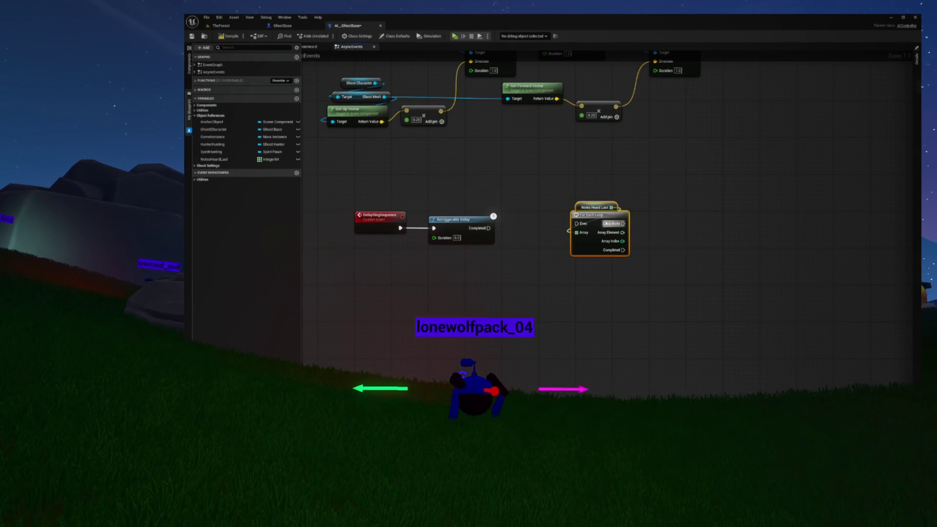
drag(589, 217, 584, 216)
drag(659, 223, 657, 223)
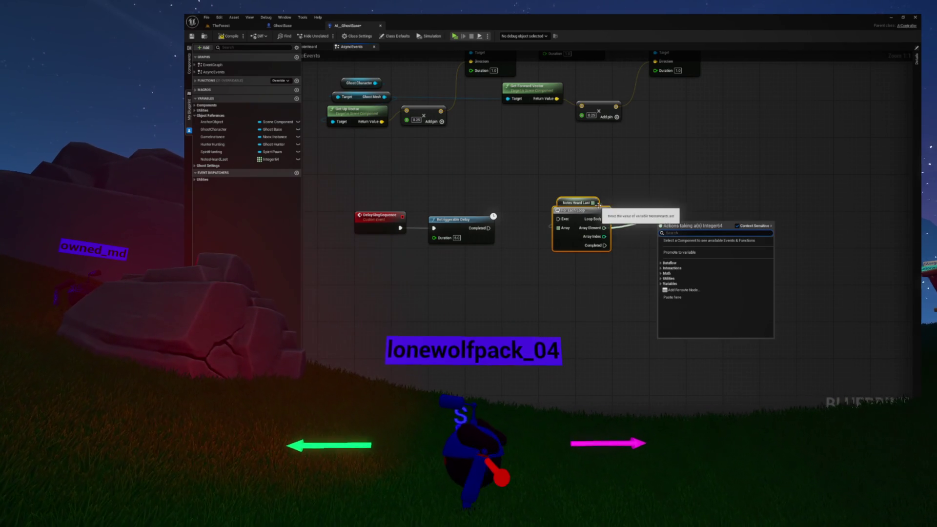
key(Escape)
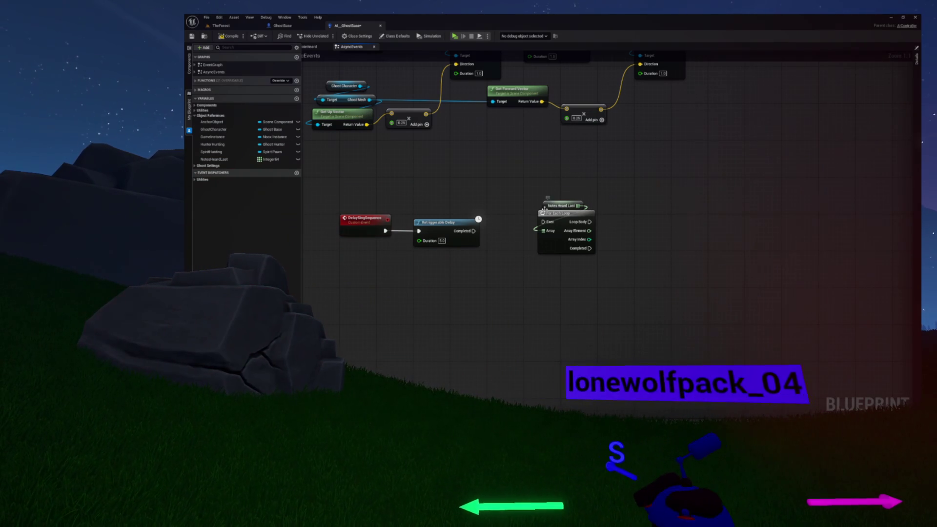
mouse_move(561, 214)
mouse_down()
mouse_move(615, 253)
mouse_move(690, 273)
mouse_up()
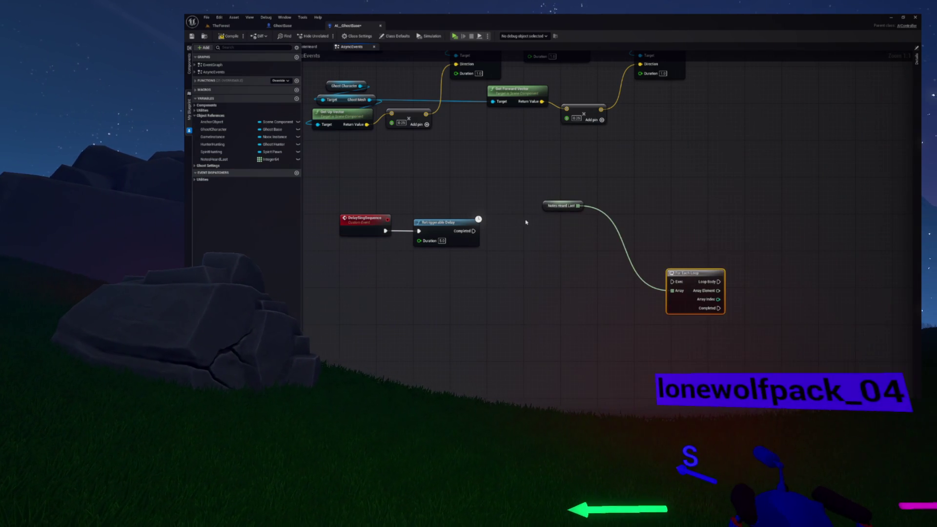
- Browse Notes Heard Last's array actions for 'while', then move the getter beside the For Each Loop
mouse_move(563, 209)
mouse_down()
mouse_move(527, 203)
mouse_move(541, 252)
mouse_up()
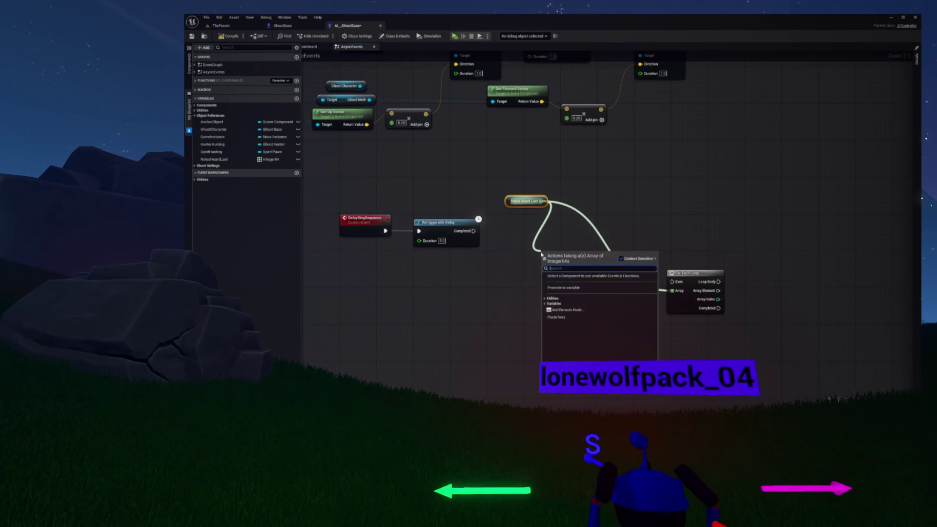
text(while)
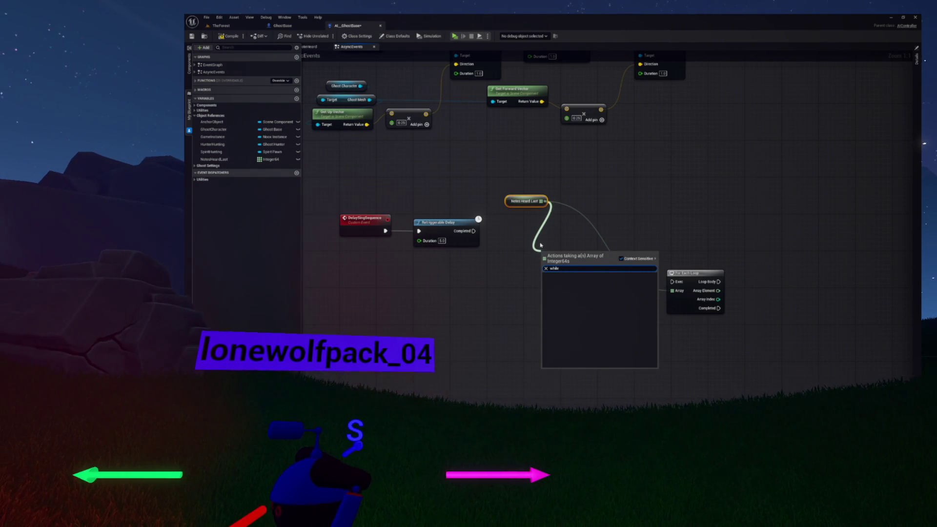
click(539, 241)
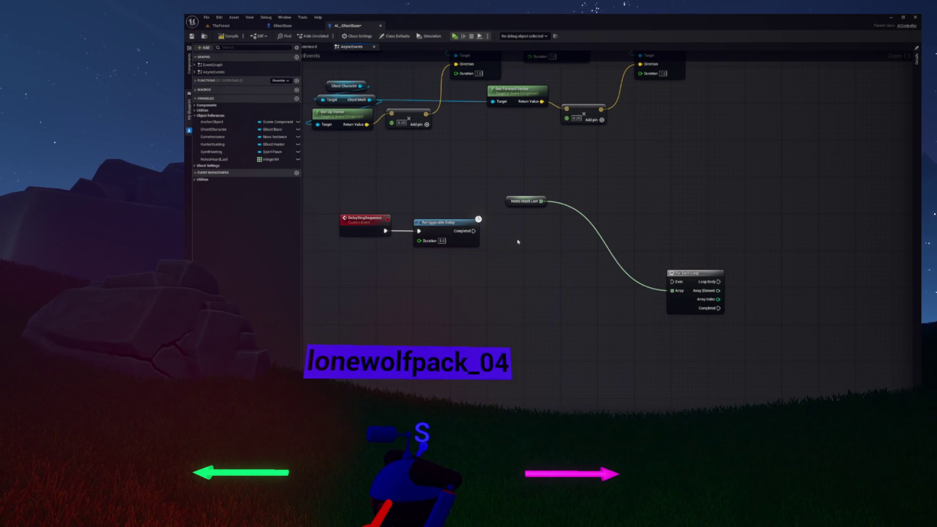
drag(511, 238, 511, 260)
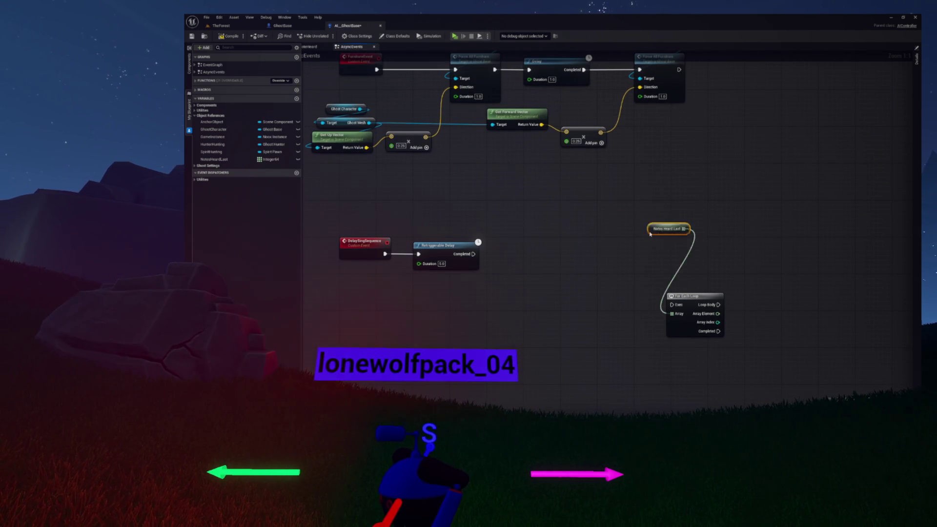
drag(669, 260, 678, 289)
mouse_move(578, 236)
mouse_down()
mouse_move(617, 240)
mouse_move(493, 226)
mouse_up()
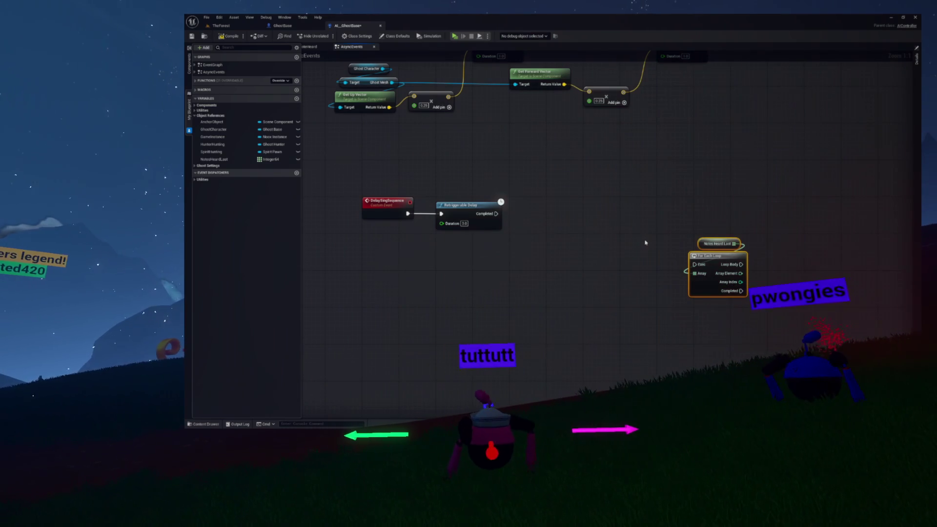
- Delete the For Each Loop and move Notes Heard Last below the Retriggerable Delay
drag(655, 237, 632, 226)
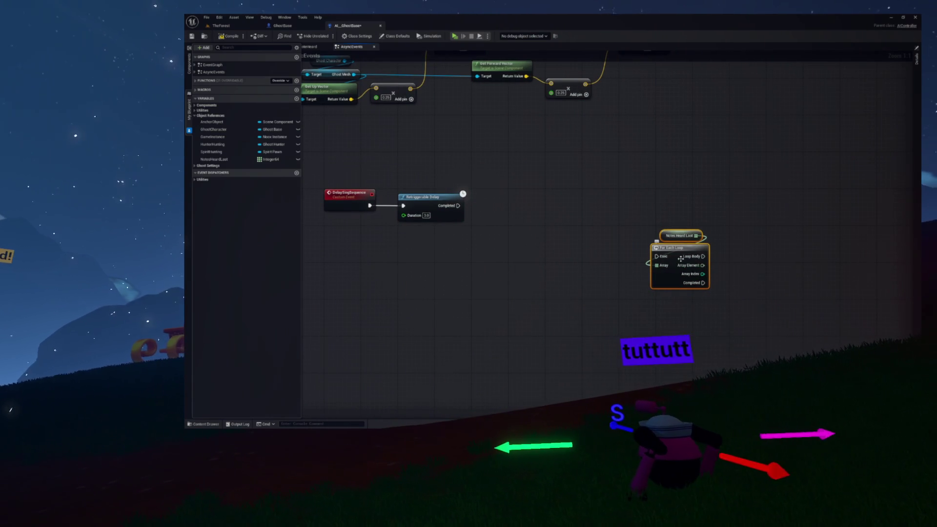
mouse_move(679, 254)
mouse_down()
mouse_move(565, 250)
mouse_move(536, 286)
mouse_move(504, 255)
mouse_up()
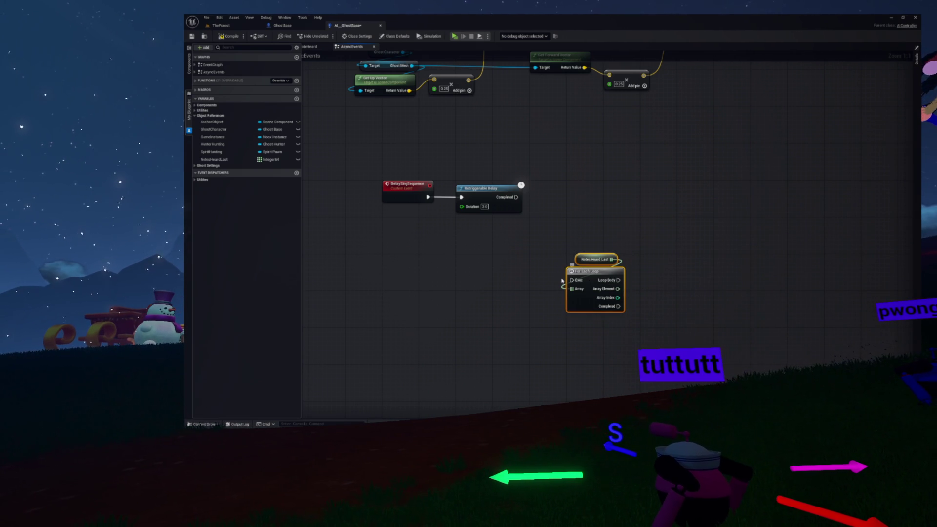
key(Delete)
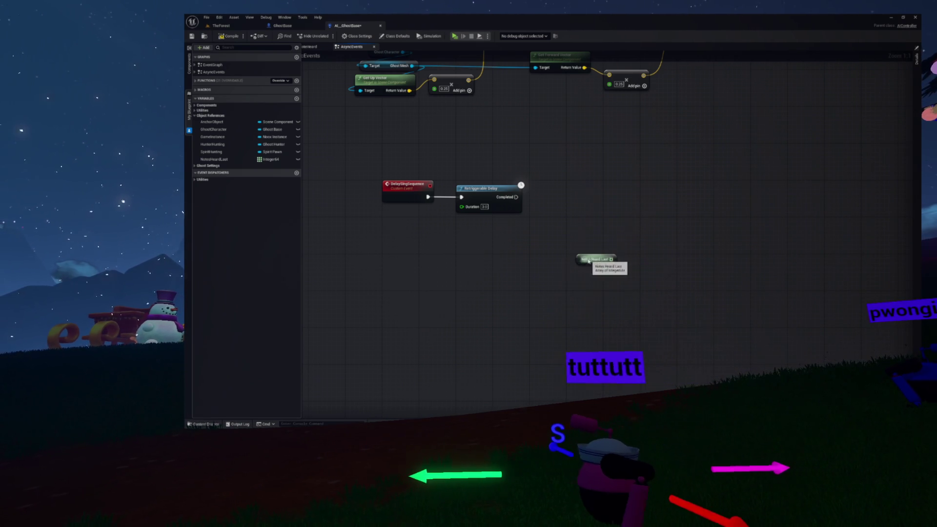
drag(590, 259, 515, 283)
- Add a Set Timer by Event off the delay's Completed output
mouse_move(516, 196)
mouse_down()
mouse_move(555, 209)
mouse_move(557, 200)
mouse_up()
text(set t)
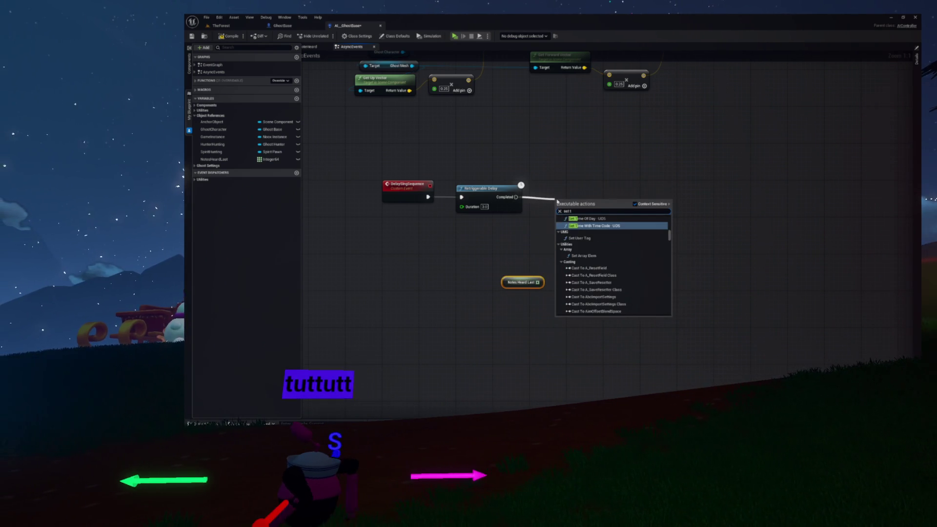
text(imer by event)
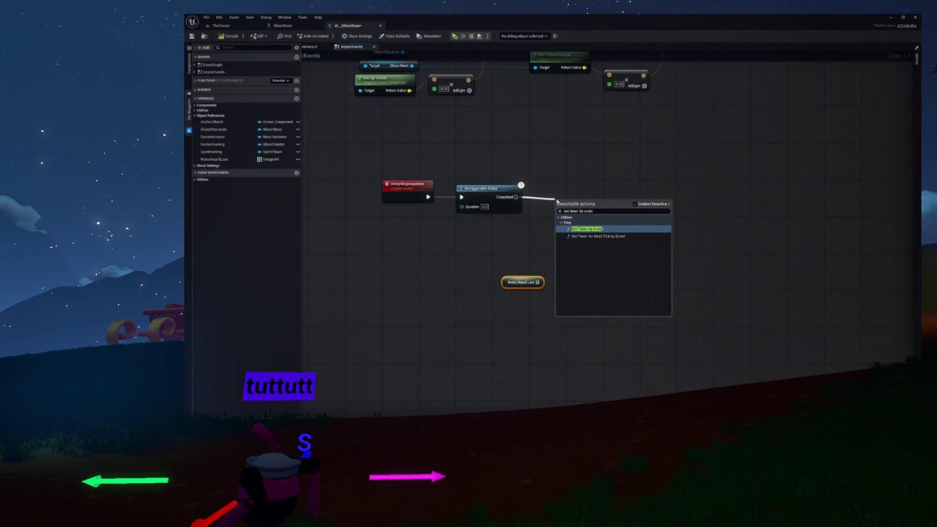
key(Return)
mouse_move(569, 199)
mouse_down()
mouse_move(588, 186)
mouse_move(490, 226)
mouse_up()
- Create a SingNote custom event bound to the timer's Event pin, placed below the delay
text(cu)
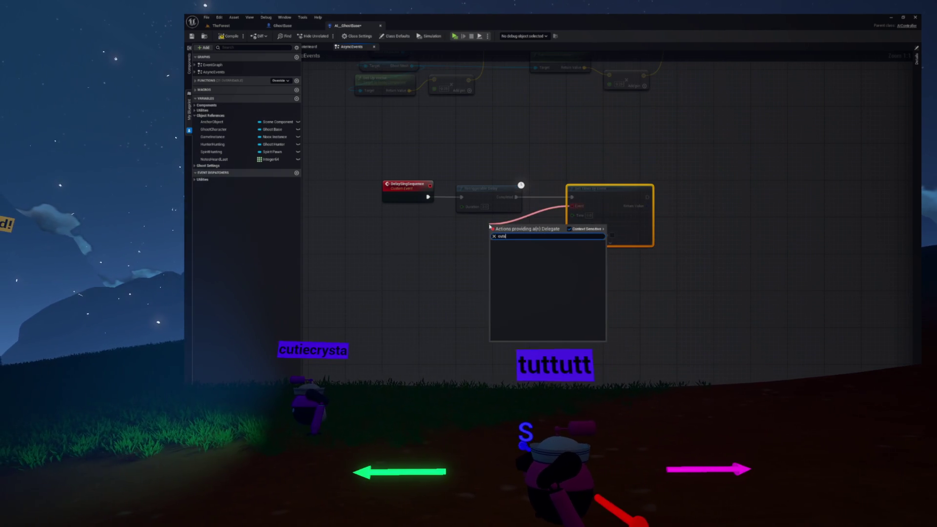
text(st)
key(Return)
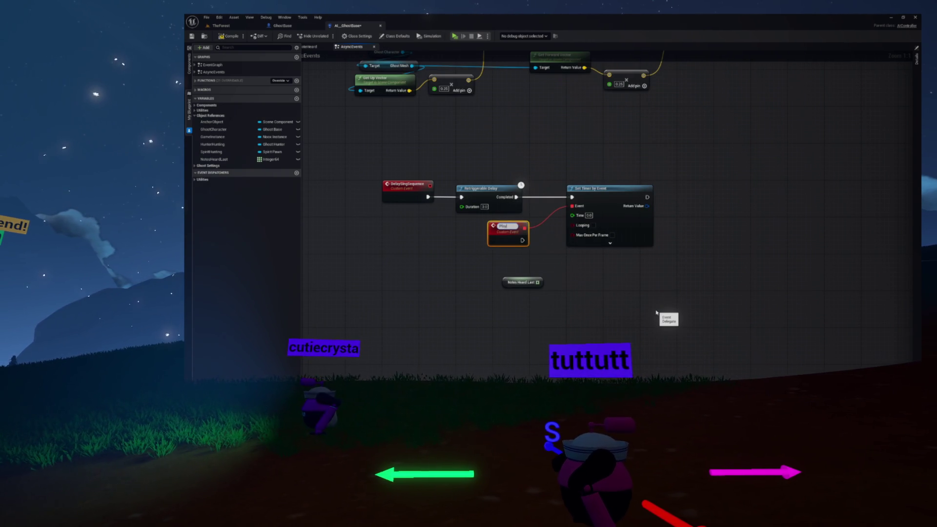
key(BackSpace)
key(BackSpace)
text(SingNote)
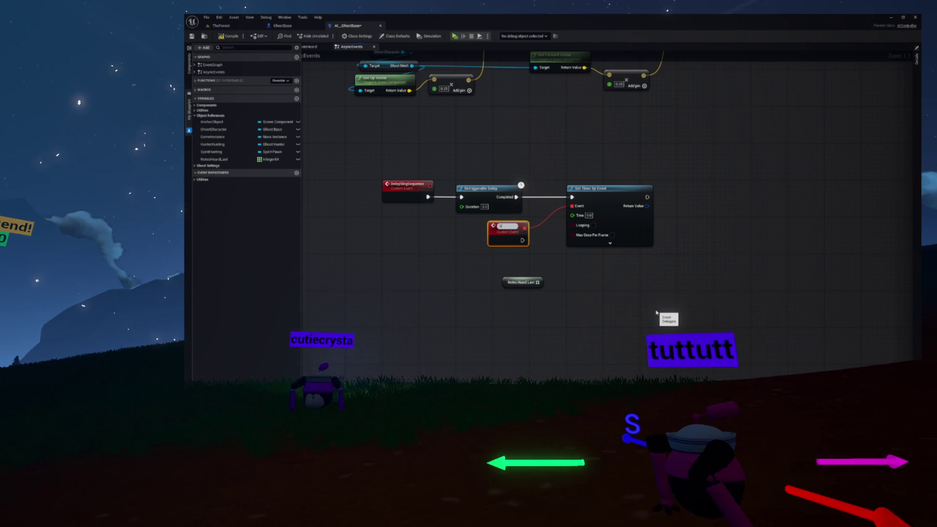
mouse_move(498, 235)
mouse_down()
mouse_move(400, 281)
mouse_move(391, 269)
mouse_up()
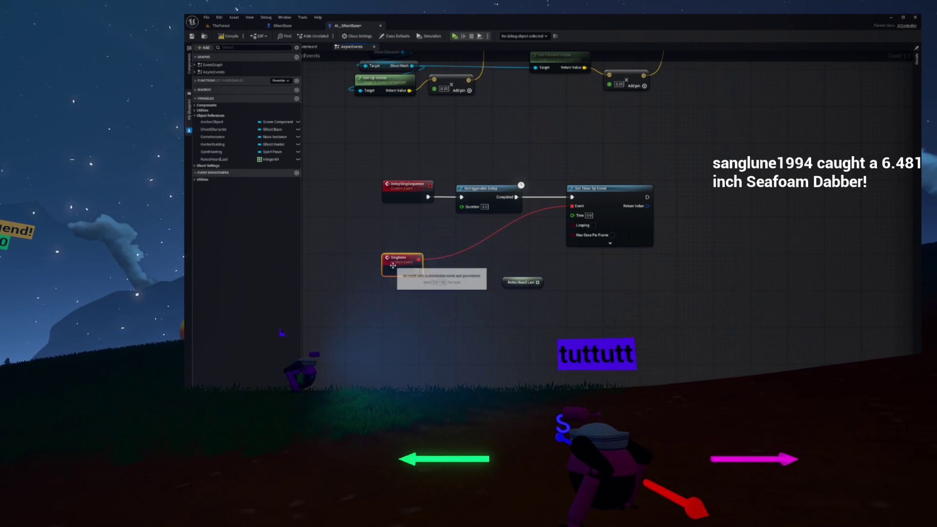
double_click(401, 259)
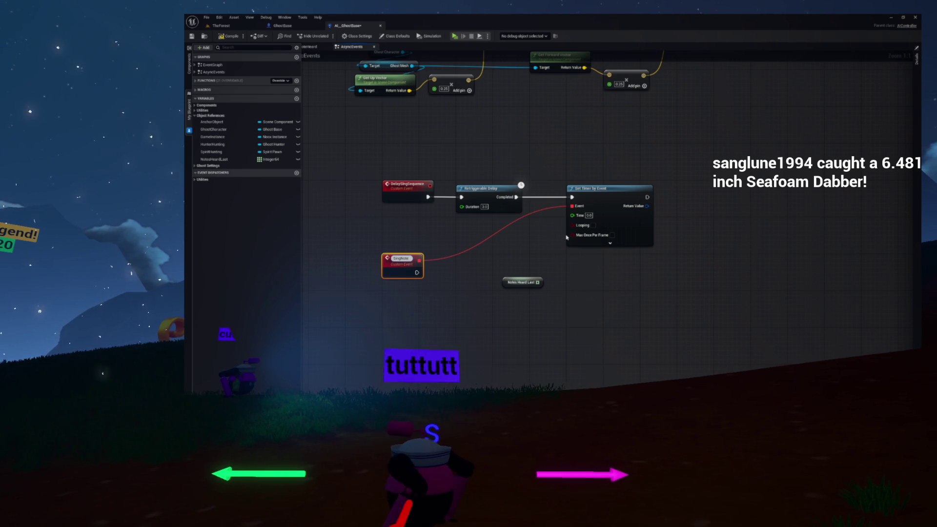
drag(577, 223, 620, 217)
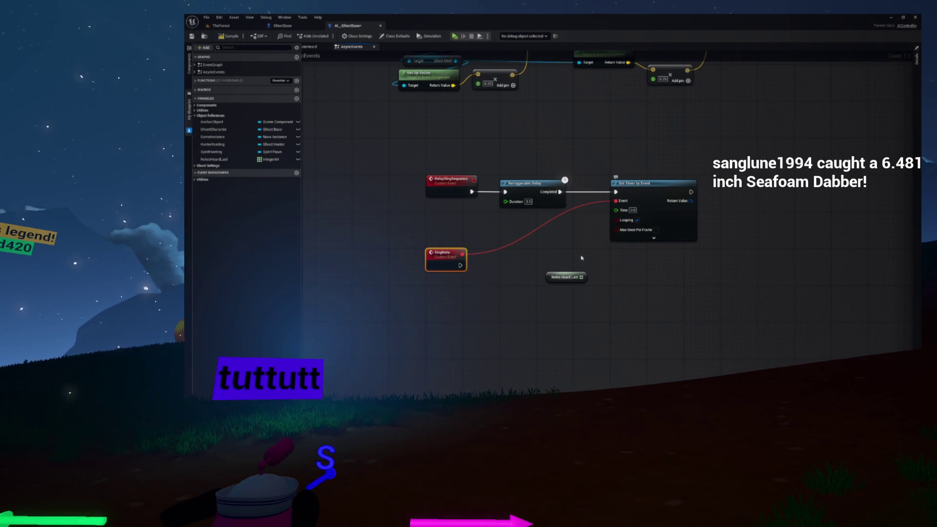
- Get the length of Notes Heard Last and compare it with a Greater (>) 0 node
mouse_move(553, 279)
mouse_down()
mouse_move(507, 244)
mouse_move(536, 270)
mouse_up()
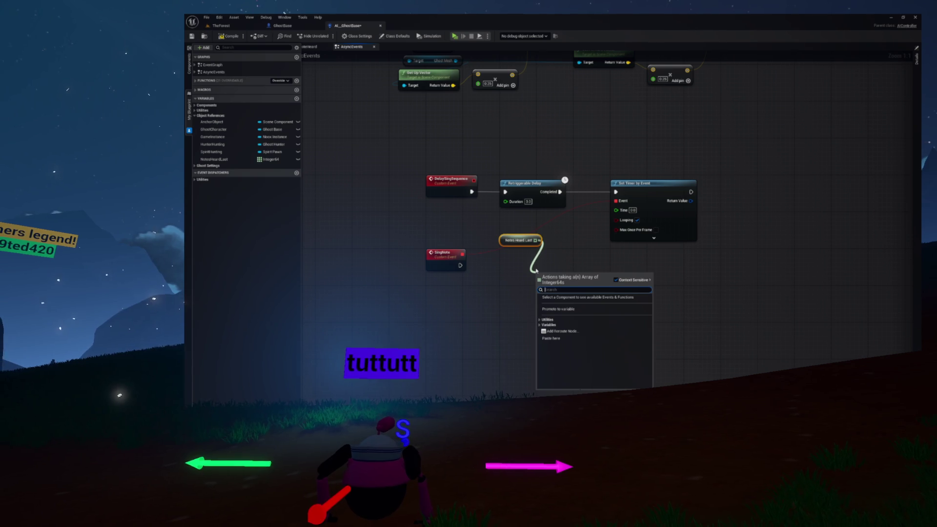
text(length)
key(Return)
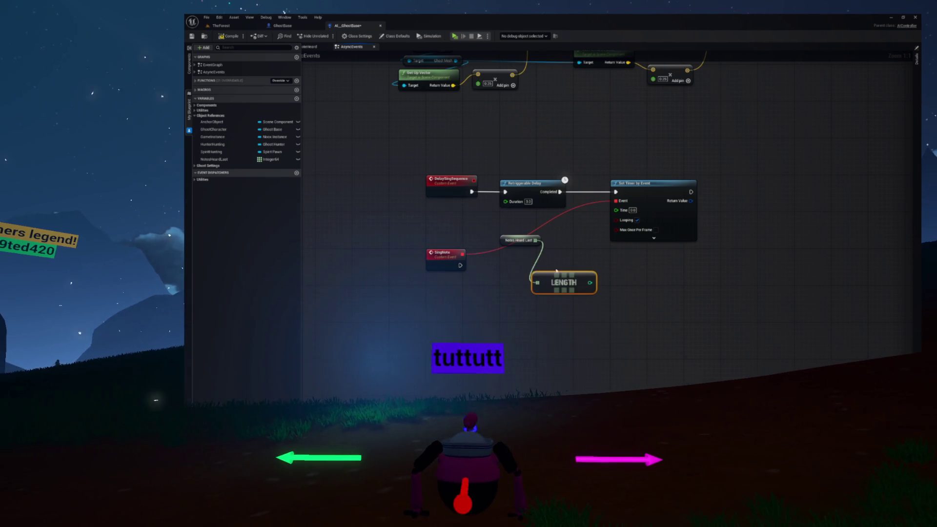
drag(554, 274, 514, 251)
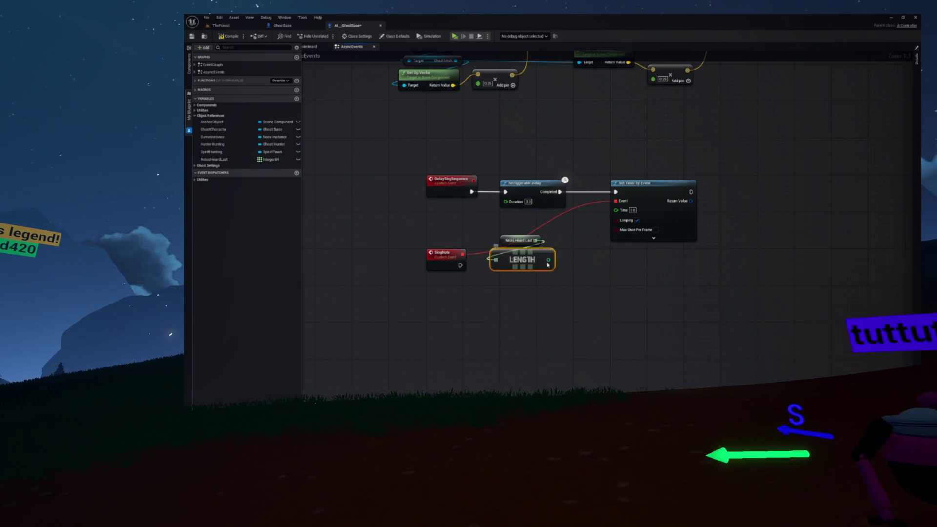
drag(517, 293, 518, 294)
text(greater)
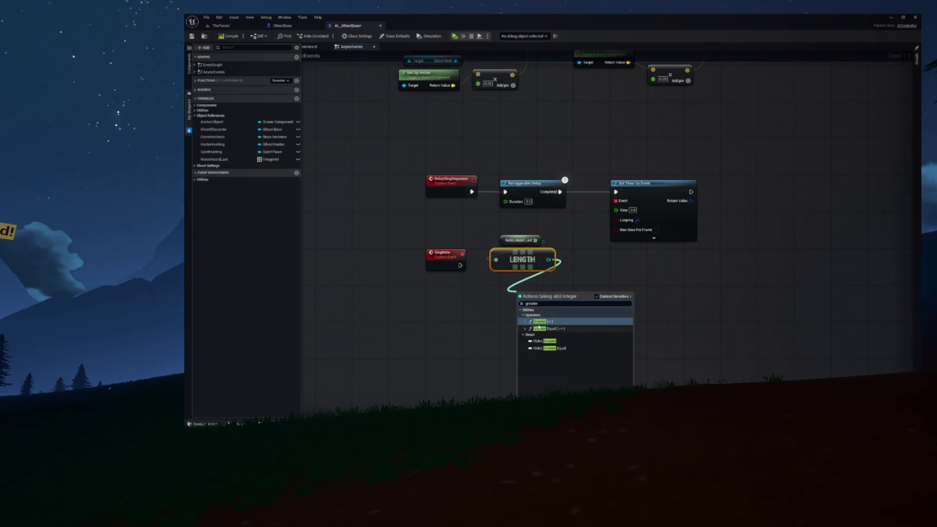
click(539, 322)
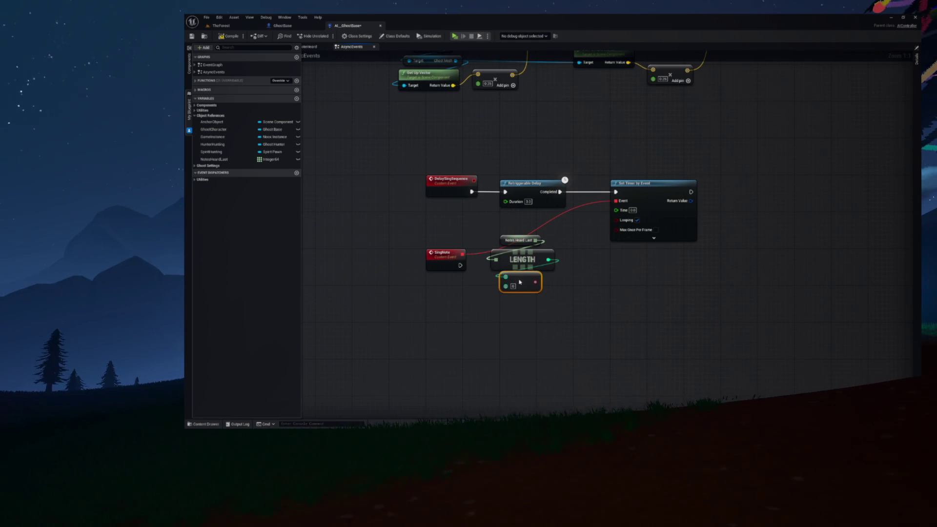
drag(442, 260, 444, 300)
- Feed the comparison into a new Branch and wire SingNote's execution into it
mouse_move(472, 234)
mouse_down()
mouse_move(515, 276)
mouse_move(517, 264)
mouse_up()
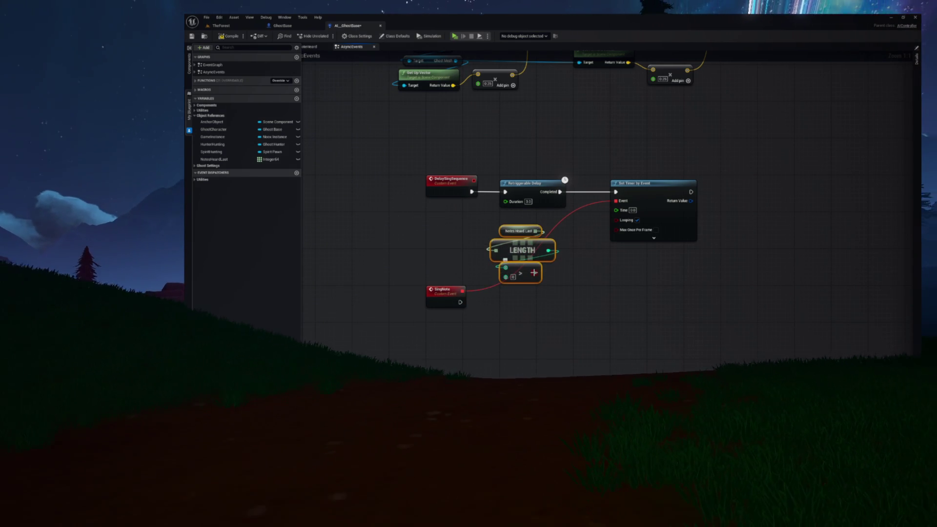
drag(526, 315, 519, 331)
text(branch)
key(Return)
mouse_move(460, 302)
mouse_down()
mouse_move(511, 321)
mouse_move(521, 300)
mouse_up()
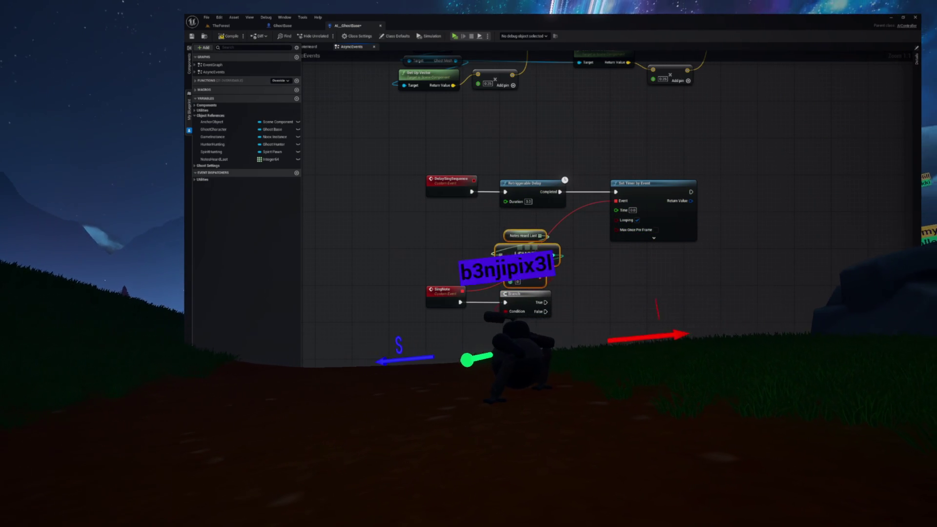
mouse_move(561, 271)
mouse_down()
mouse_move(504, 247)
mouse_move(516, 230)
mouse_up()
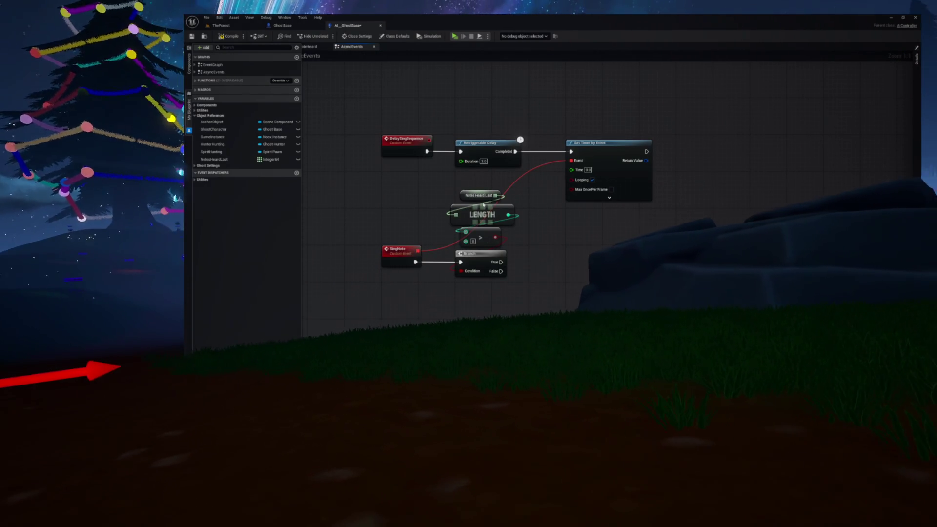
drag(510, 190, 371, 280)
mouse_move(406, 226)
mouse_down()
mouse_move(397, 232)
mouse_move(436, 236)
mouse_up()
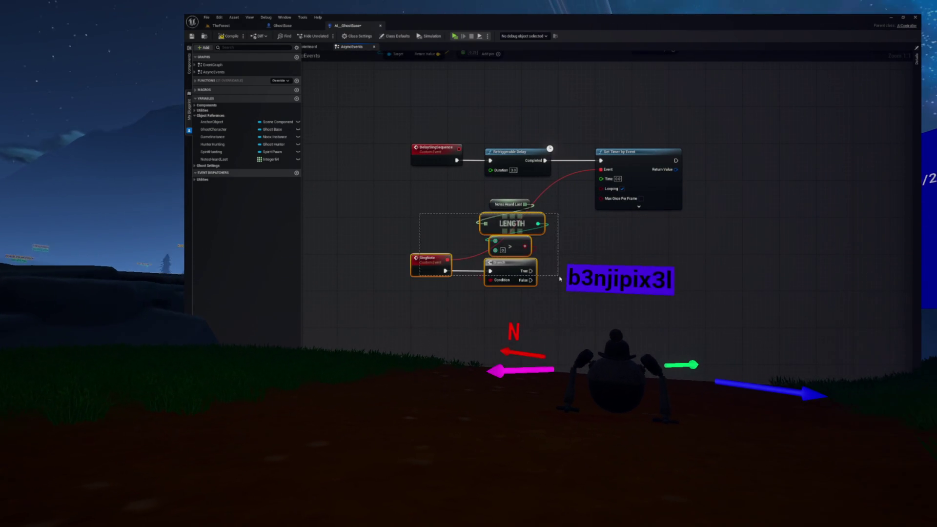
mouse_move(535, 264)
mouse_down()
mouse_move(482, 265)
mouse_move(483, 280)
mouse_up()
click(483, 266)
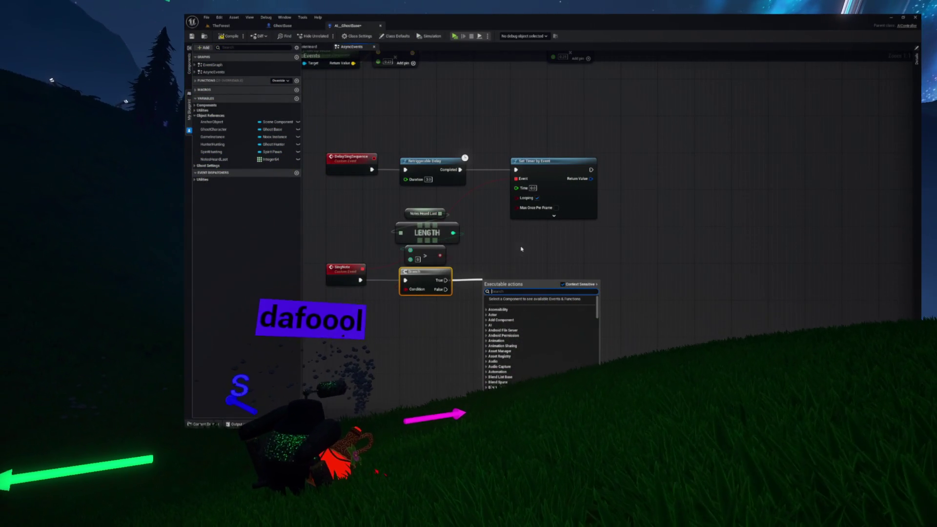
right_click(484, 239)
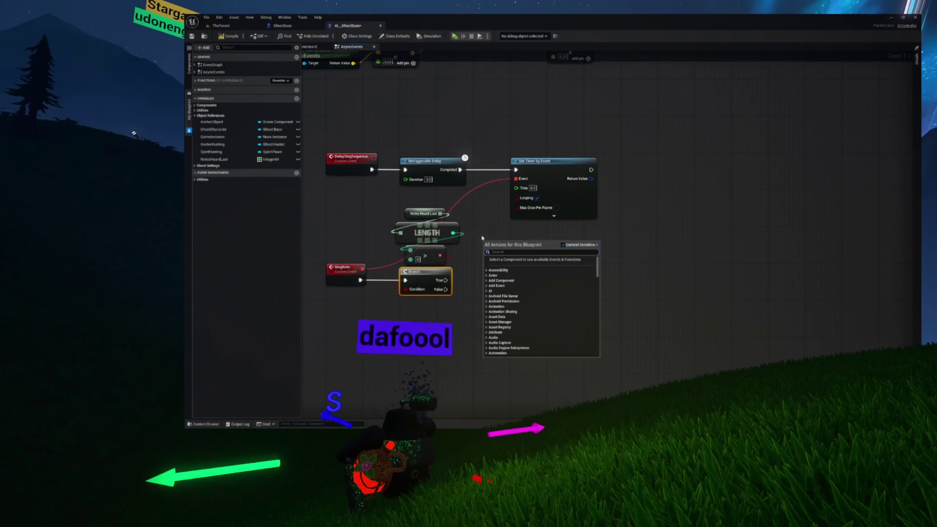
drag(454, 233, 500, 247)
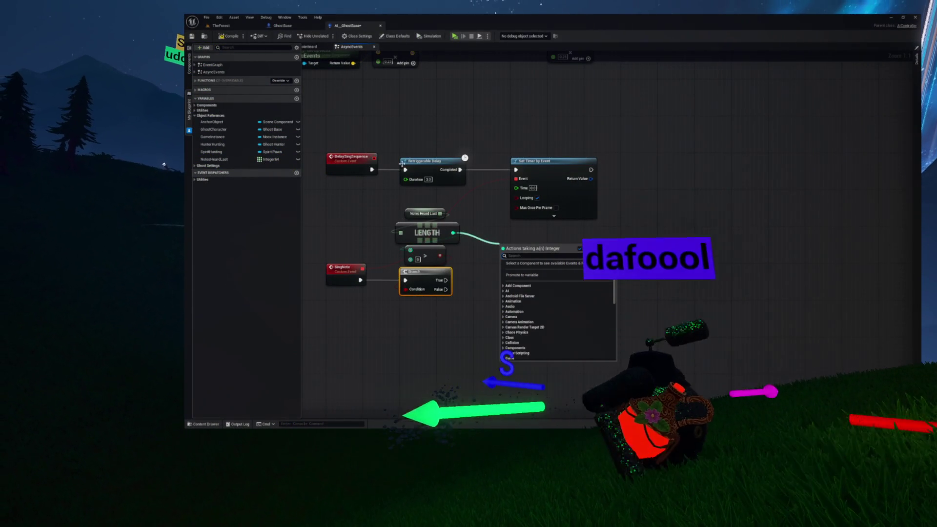
click(322, 89)
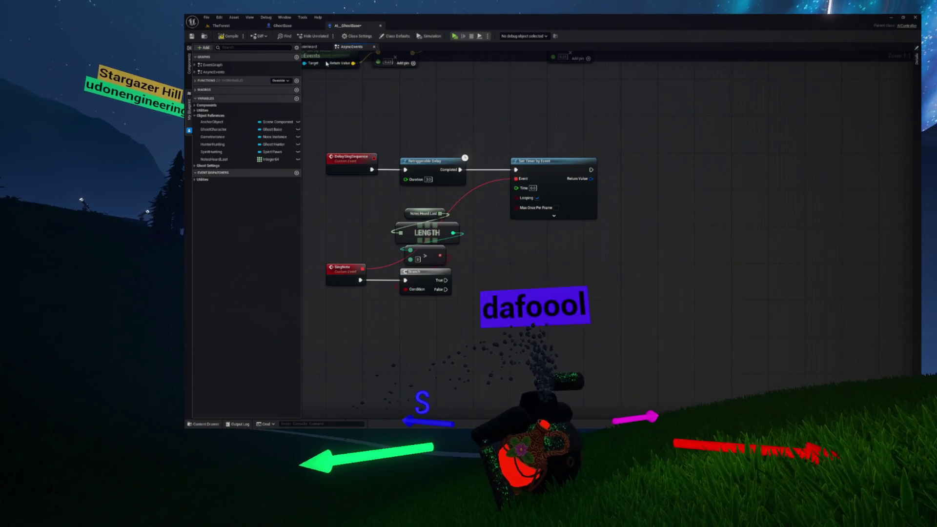
key(ctrl+space)
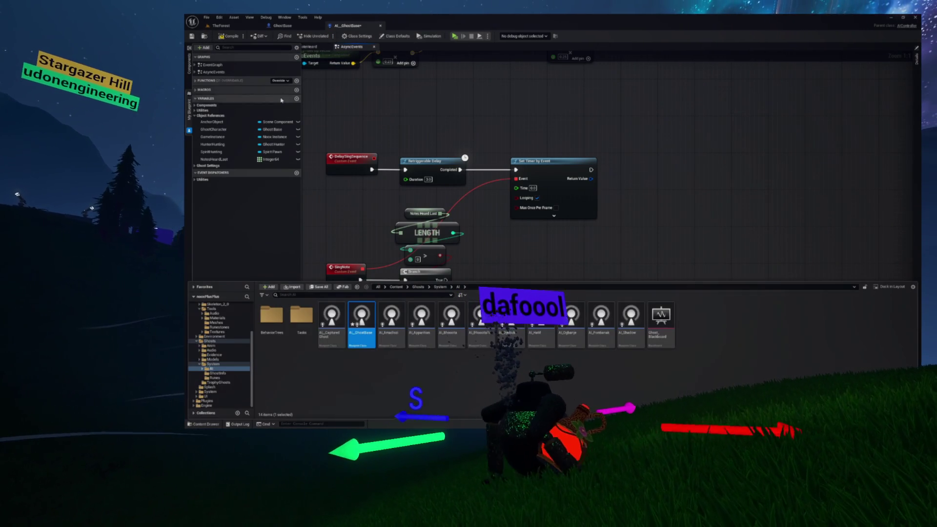
click(286, 26)
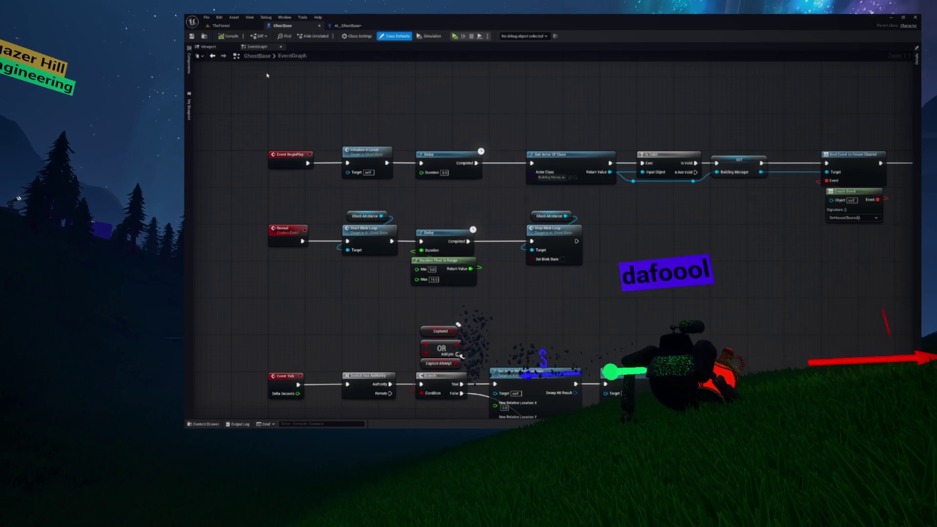
click(223, 48)
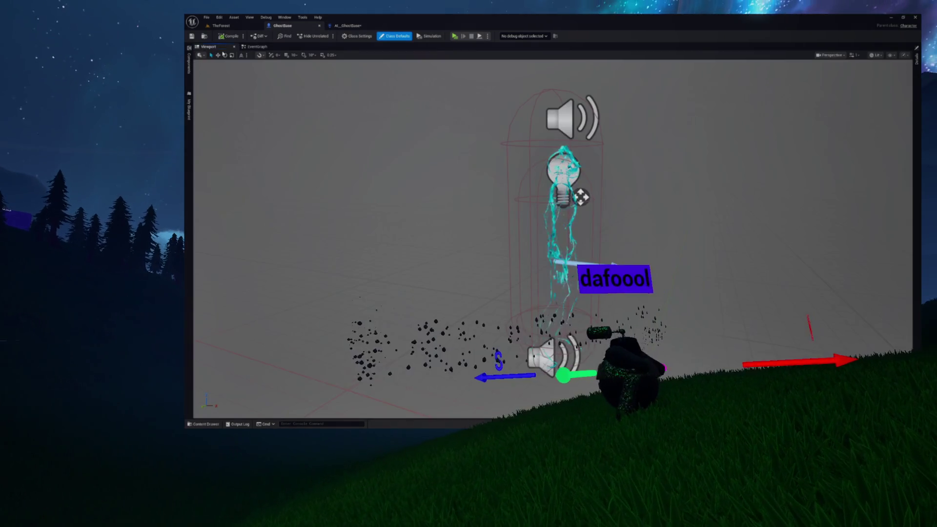
click(348, 27)
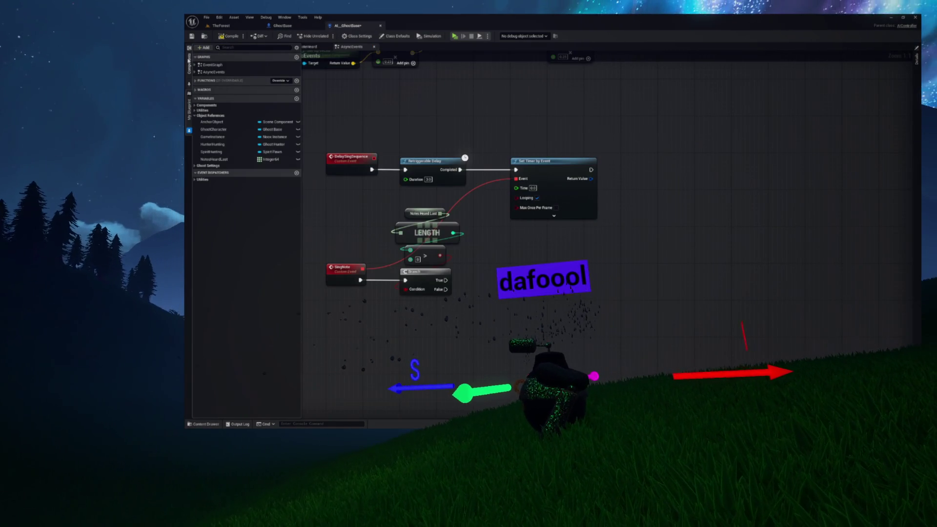
click(190, 61)
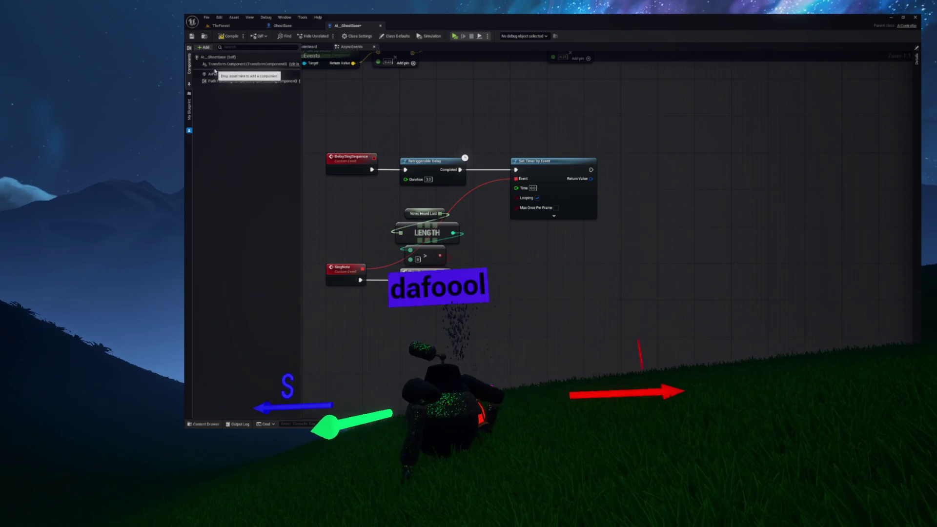
click(284, 26)
click(347, 27)
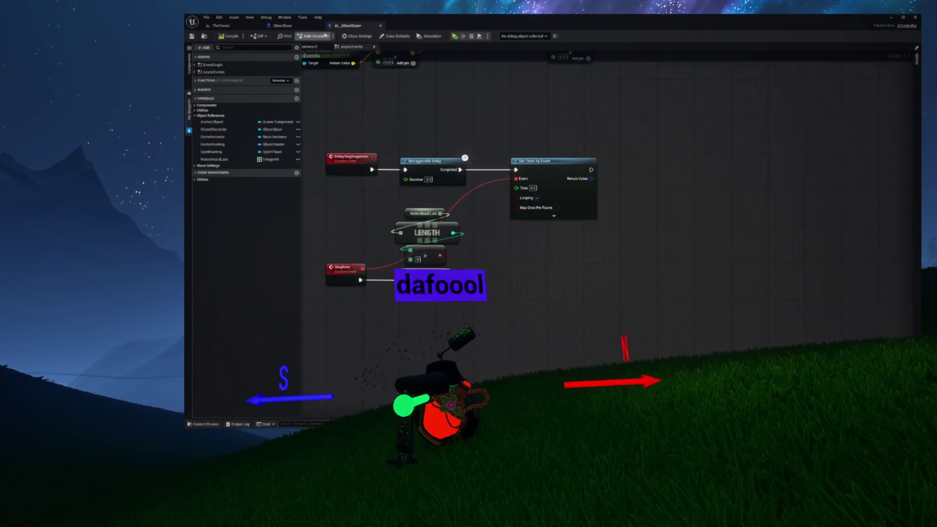
click(295, 28)
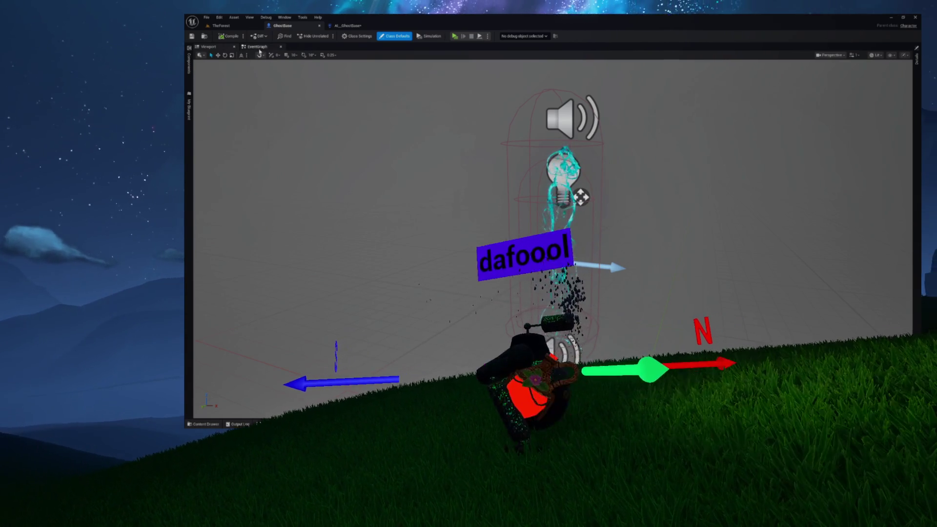
click(257, 47)
click(190, 107)
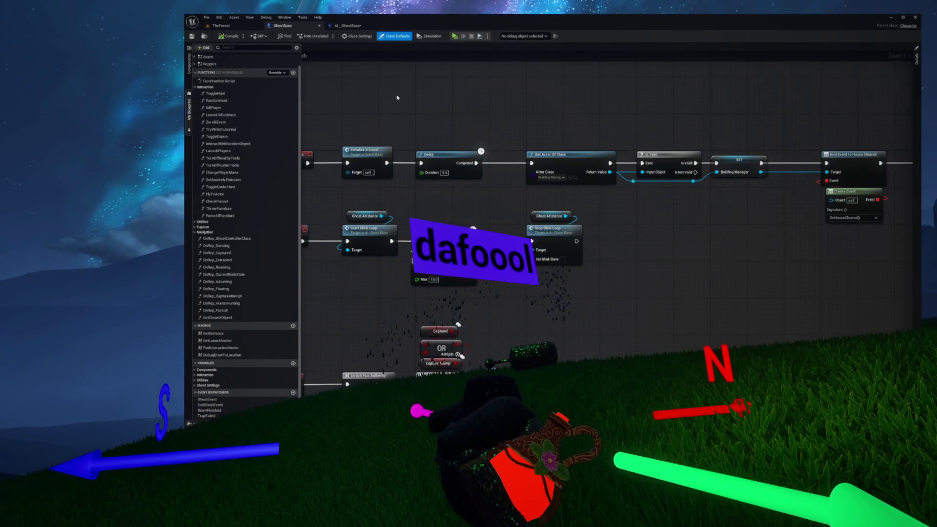
click(196, 88)
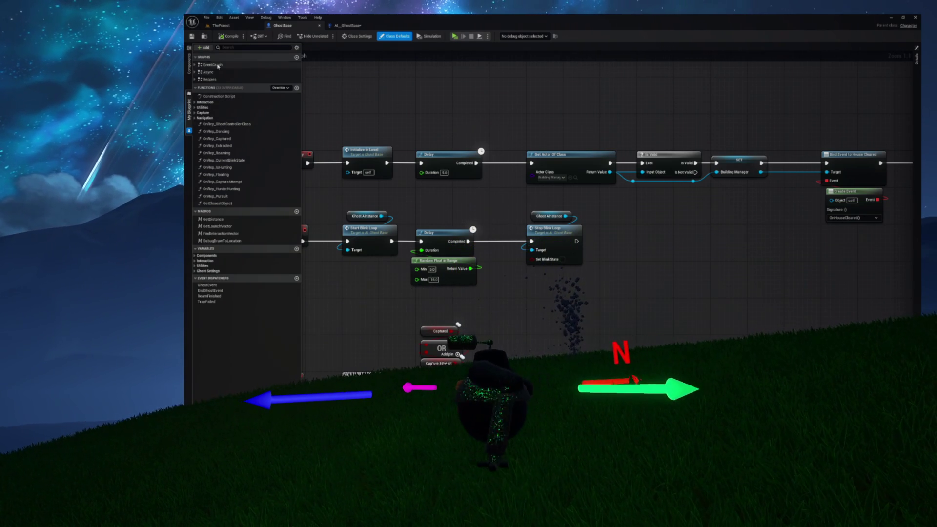
click(190, 68)
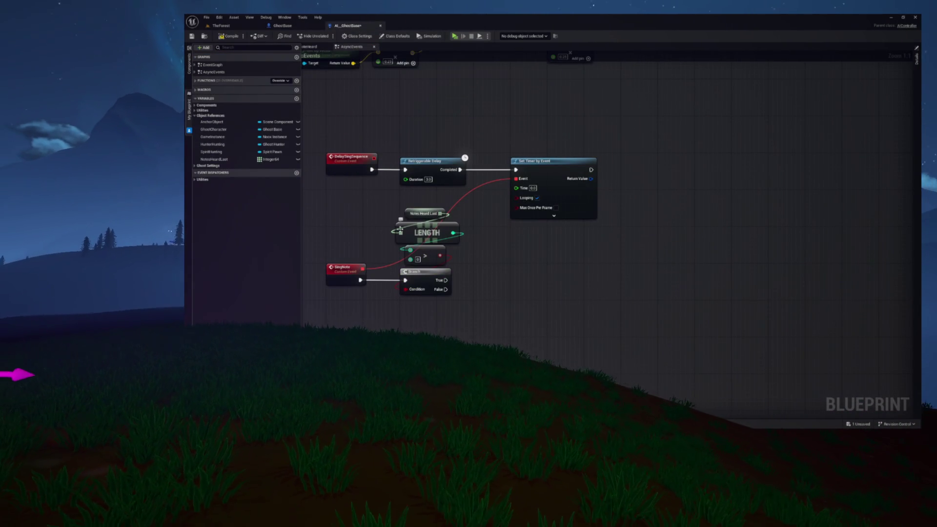
mouse_move(493, 303)
mouse_down()
mouse_move(470, 264)
mouse_move(477, 240)
mouse_up()
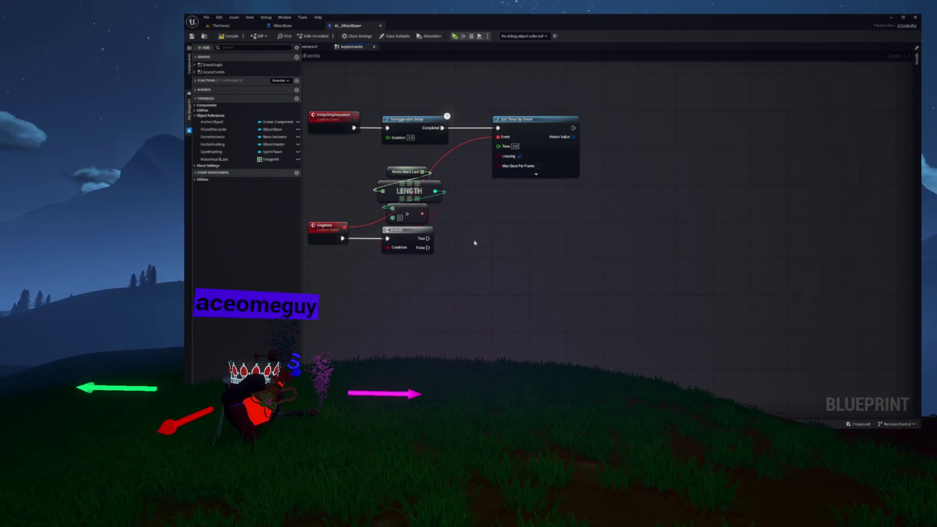
drag(476, 243, 477, 262)
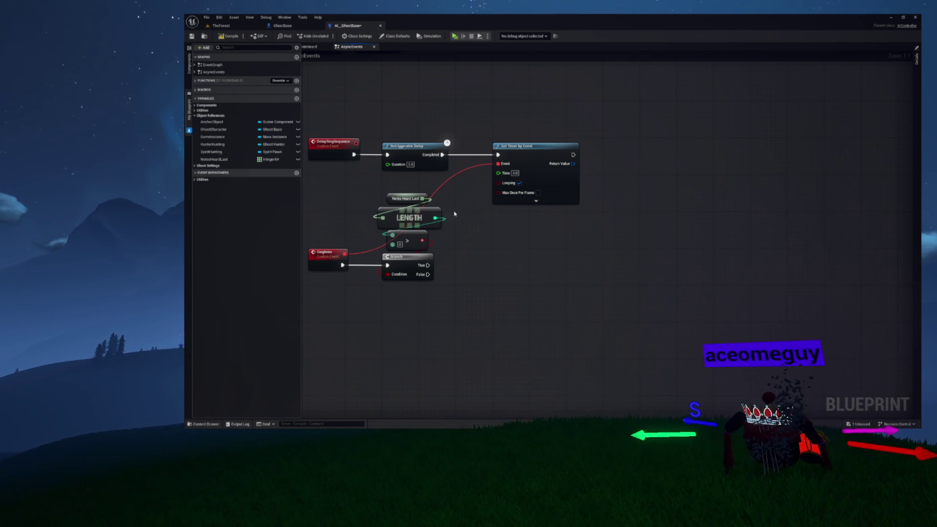
drag(454, 213, 431, 205)
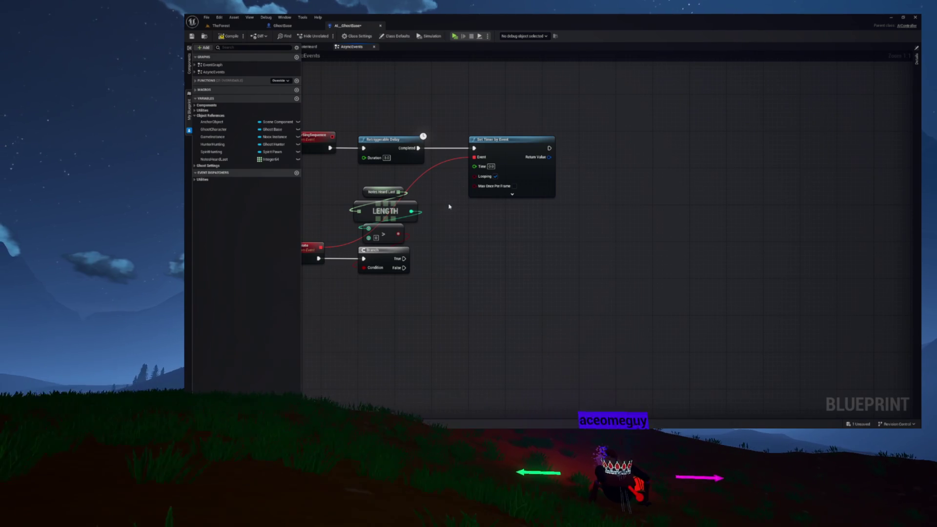
drag(507, 230, 538, 235)
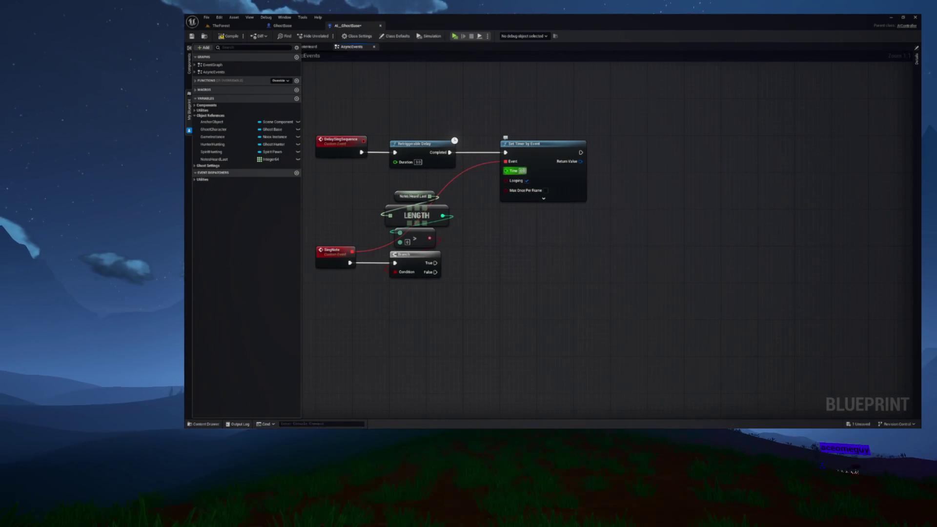
- Enter a 0.5-second Time on the Set Timer by Event node
drag(547, 191, 604, 185)
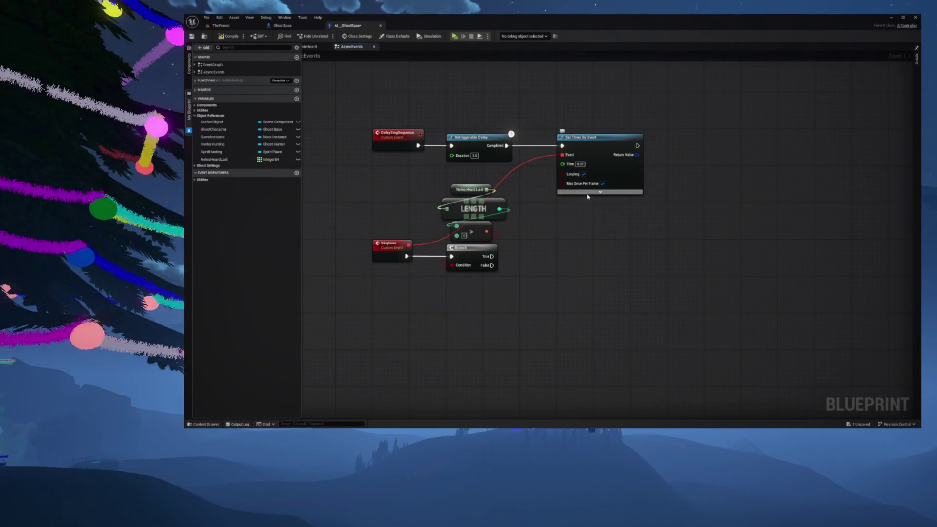
click(601, 192)
click(597, 217)
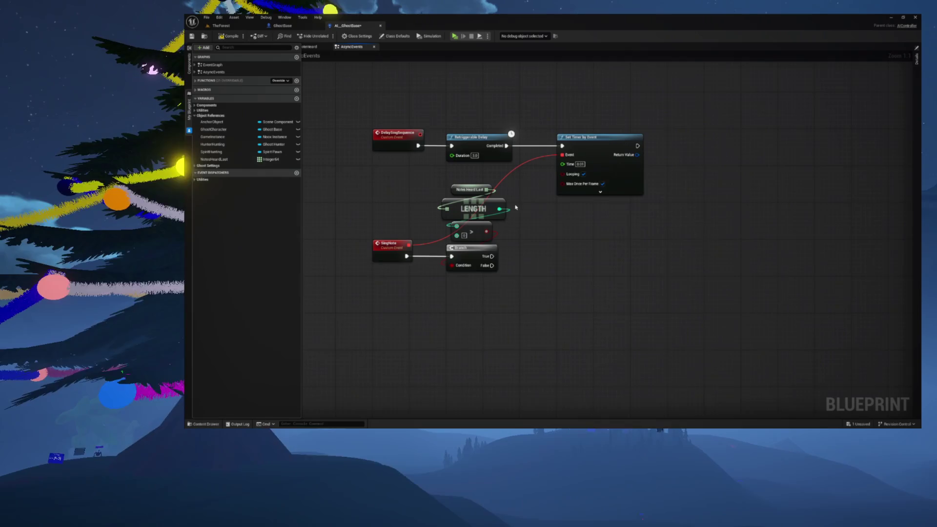
drag(453, 208, 480, 206)
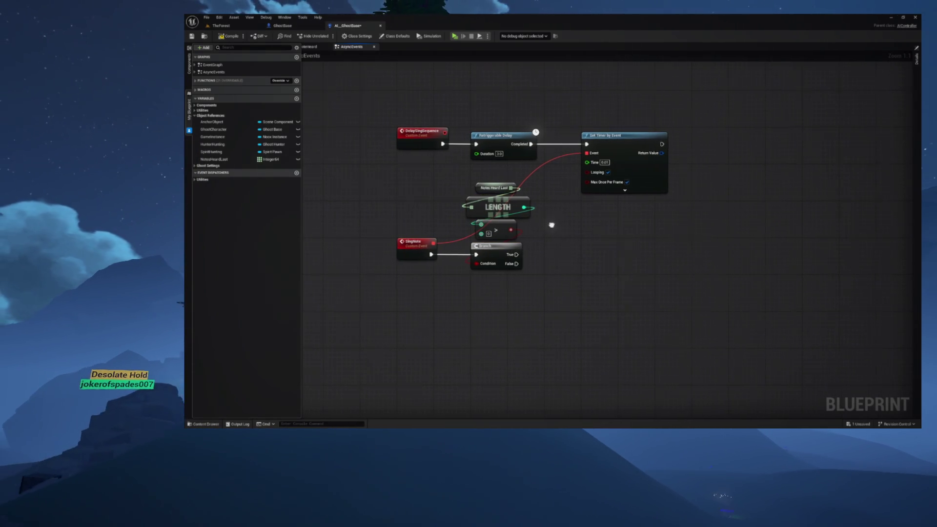
drag(555, 227, 515, 221)
text(0.5)
key(Return)
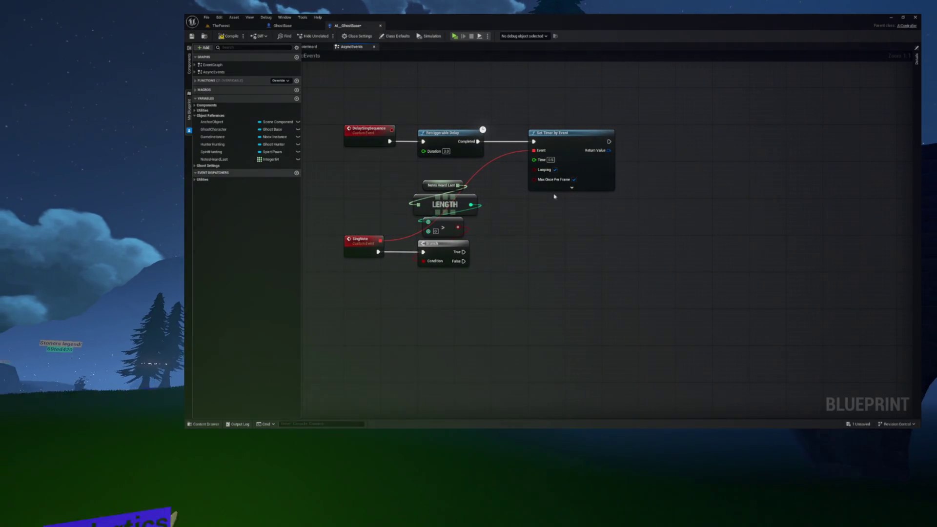
mouse_move(600, 210)
mouse_down()
mouse_move(593, 169)
mouse_move(533, 215)
mouse_up()
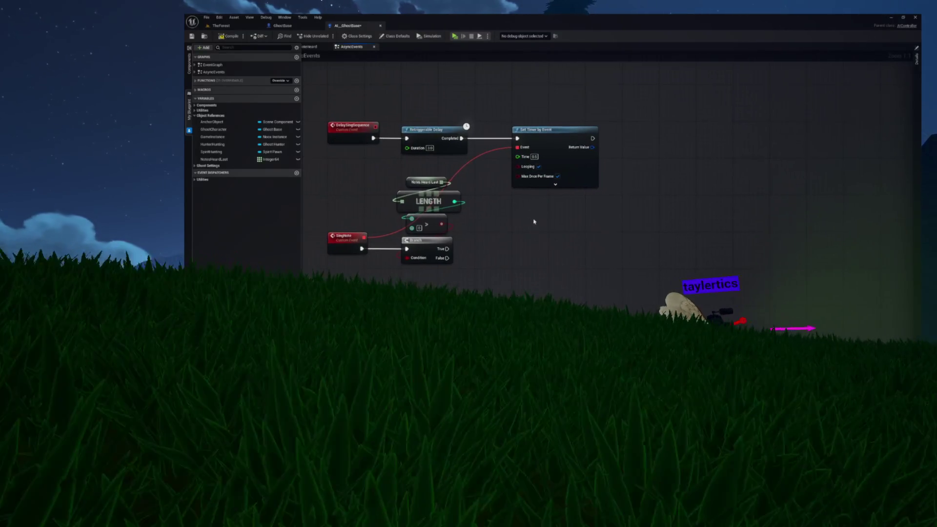
- Bring up Notes Heard Last's array actions after a tentative drag from Branch's True pin
drag(469, 274, 463, 274)
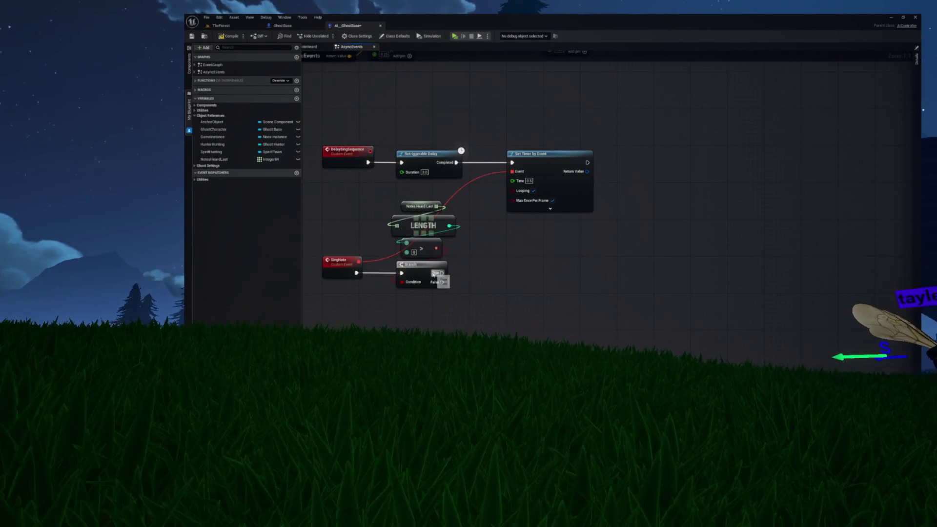
drag(474, 273, 474, 275)
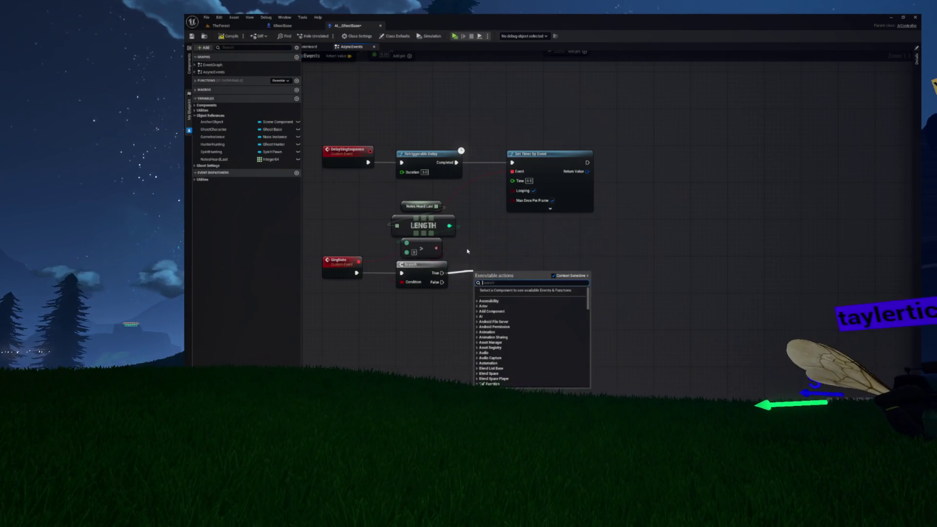
drag(468, 247, 424, 250)
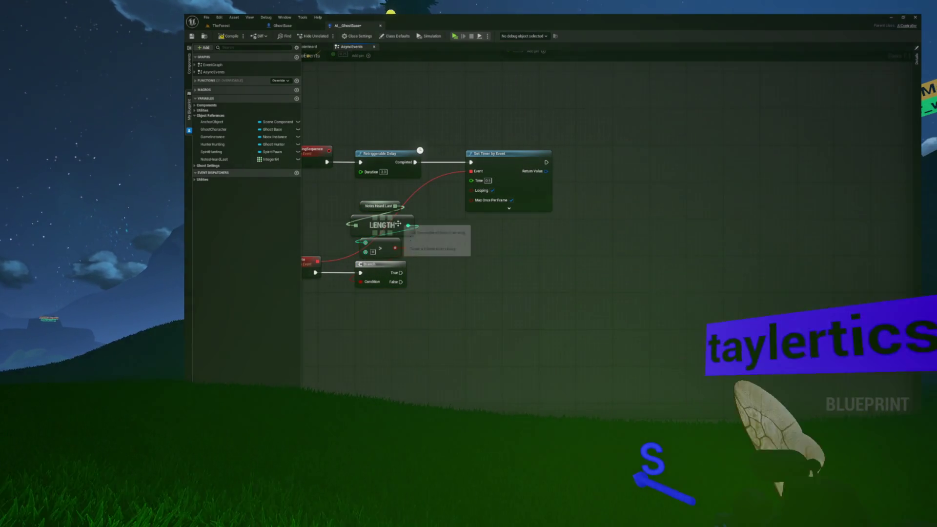
drag(458, 251, 457, 248)
- Add a GET (a ref) node from Notes Heard Last
text(get)
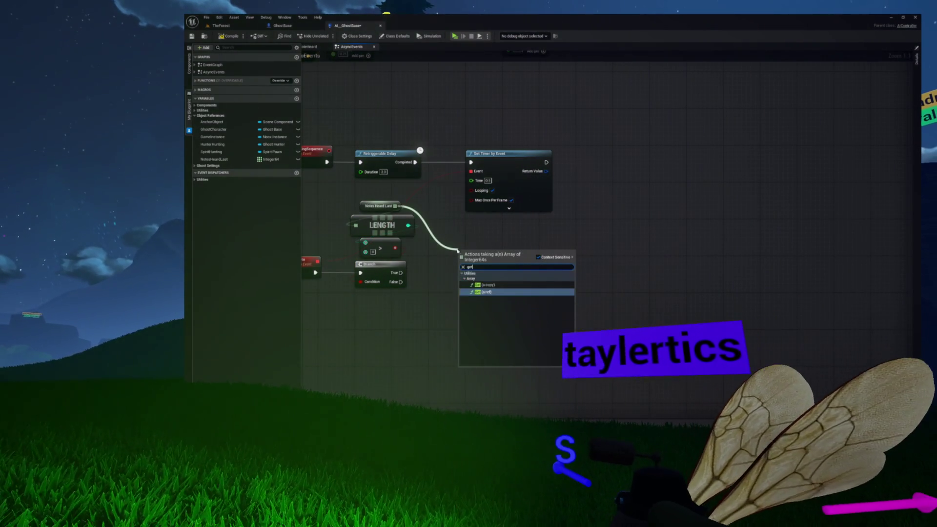
click(489, 291)
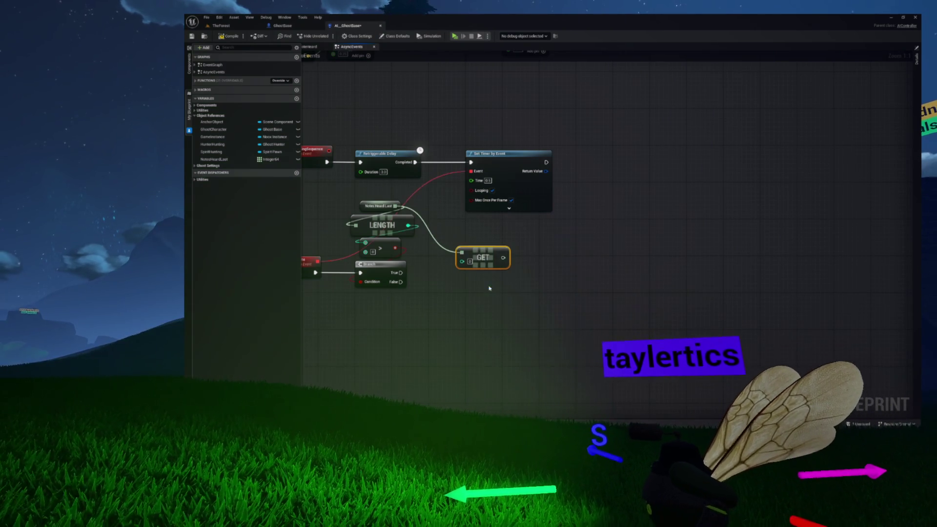
mouse_move(469, 250)
mouse_down()
mouse_move(499, 208)
mouse_move(530, 224)
mouse_move(605, 220)
mouse_move(603, 189)
mouse_up()
- Add Print Actor Message on Branch True with Self as its Actor
text(int)
key(Return)
text(self)
key(Return)
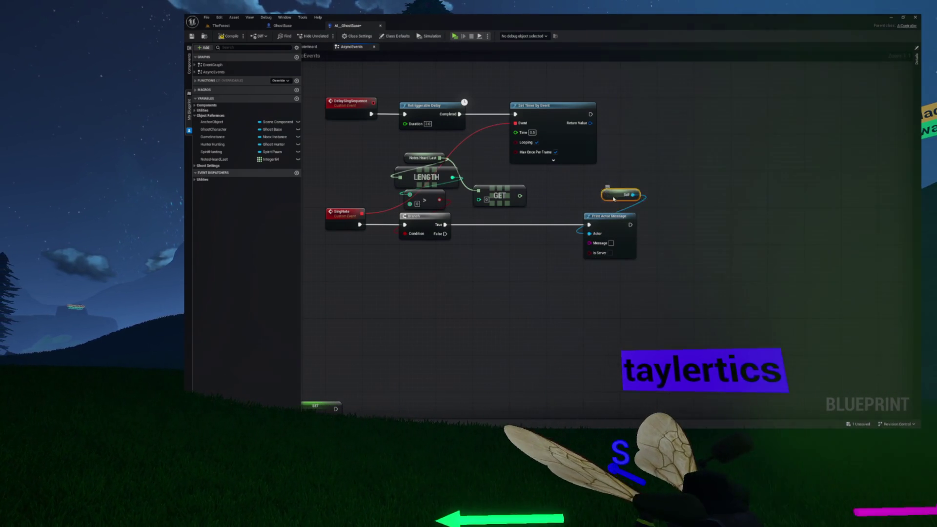
- Feed Print Actor Message from a new Append node, wiring the GET note value into Append B
drag(533, 199, 568, 198)
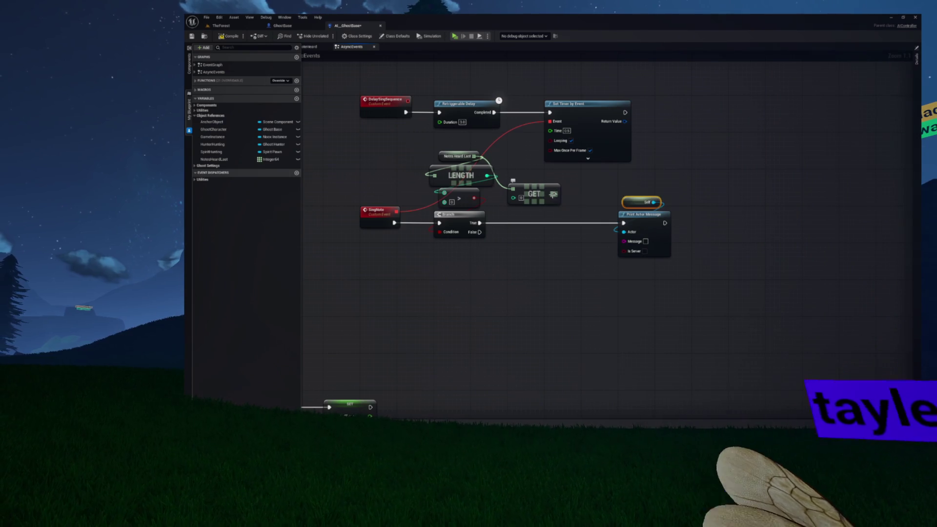
mouse_move(624, 241)
mouse_down()
mouse_move(627, 283)
mouse_move(641, 267)
mouse_up()
text(append)
key(Return)
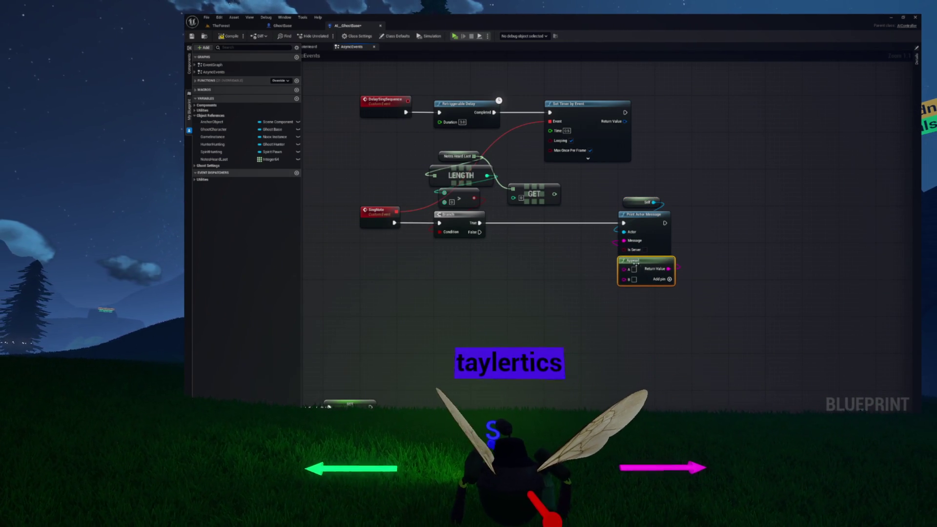
mouse_move(526, 181)
mouse_down()
mouse_move(533, 222)
mouse_move(577, 270)
mouse_move(596, 266)
mouse_up()
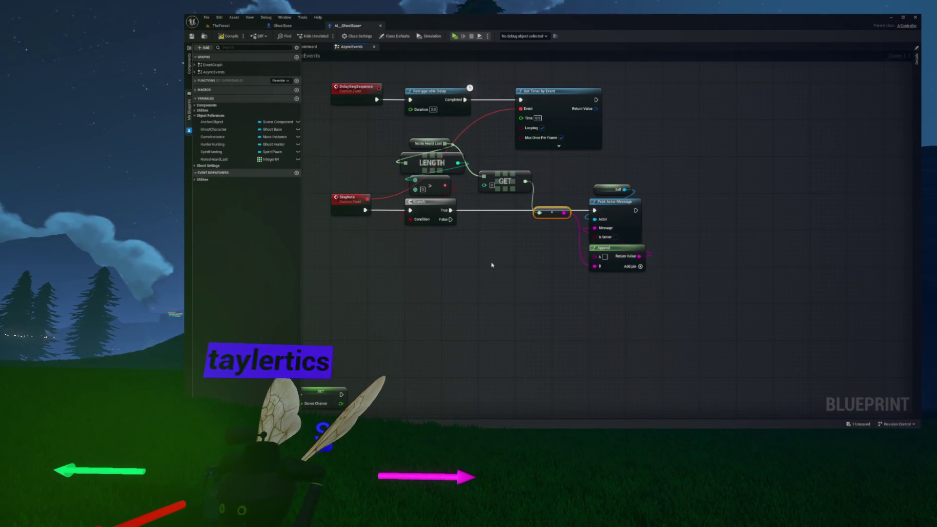
- Enter 'SINGING NOTE:' in the Append node's A field and shift the conversion and Append nodes left
mouse_move(552, 213)
mouse_down()
mouse_move(536, 269)
mouse_move(515, 278)
mouse_up()
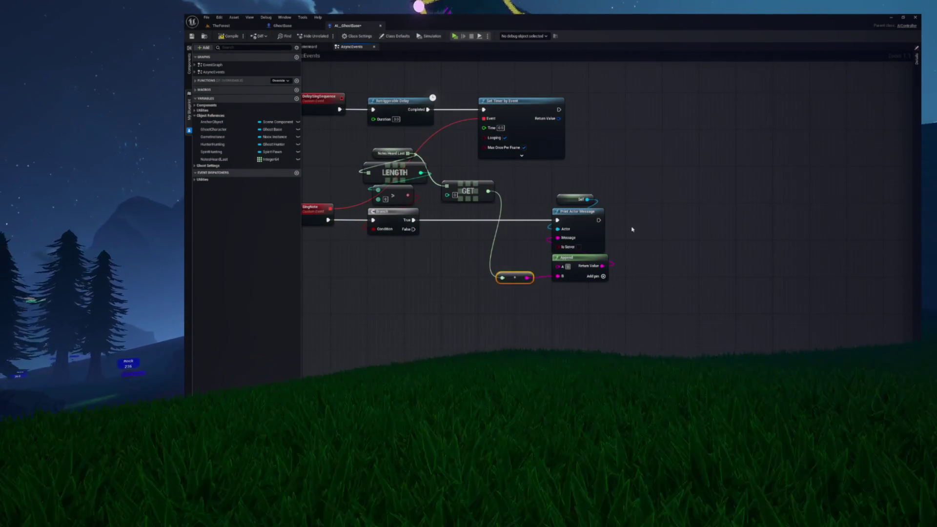
text(SINGING)
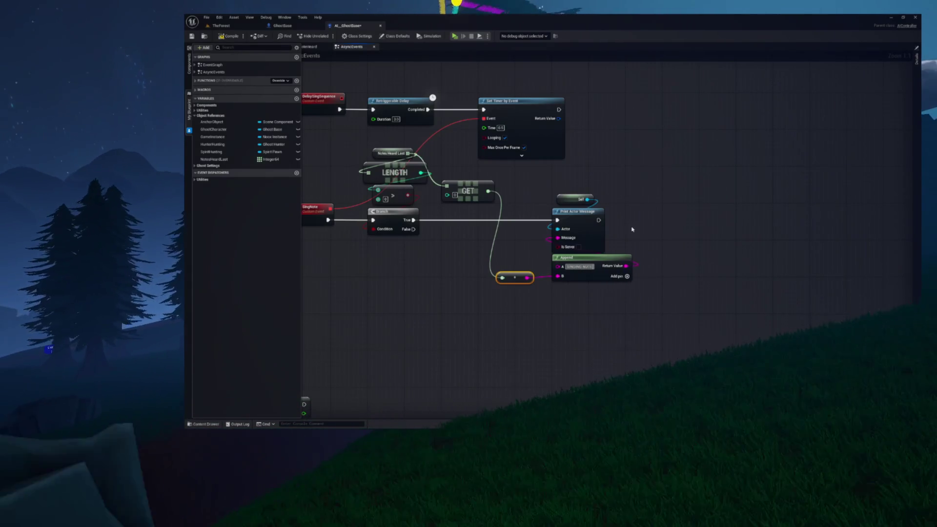
text( NOTE:)
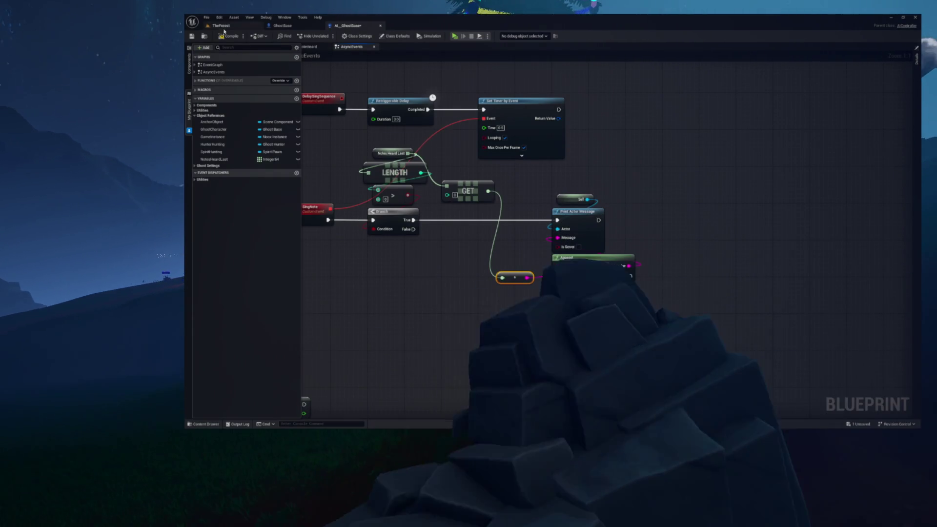
click(608, 185)
drag(609, 184, 706, 204)
mouse_move(615, 285)
mouse_down()
mouse_move(635, 305)
mouse_move(597, 298)
mouse_up()
- Save the AI_GhostBase blueprint and select every node of the singing logic
key(ctrl+s)
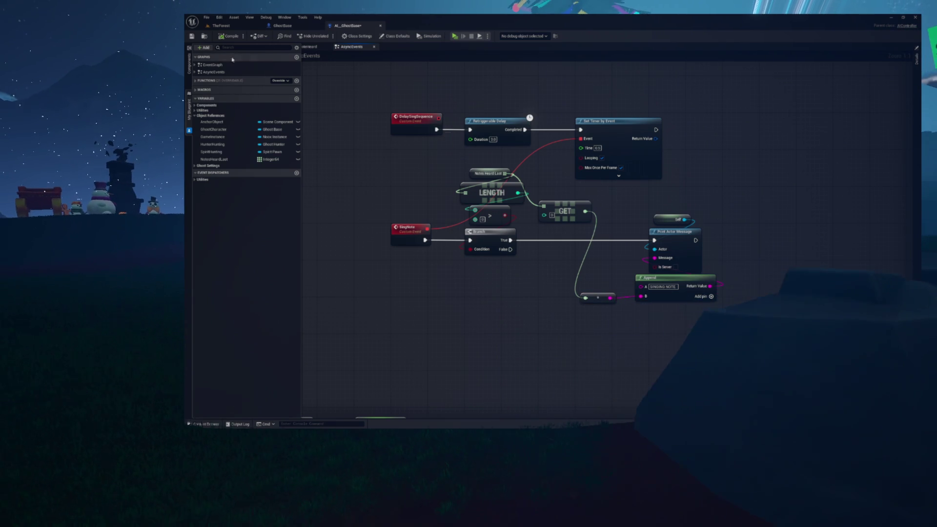
drag(565, 183, 517, 188)
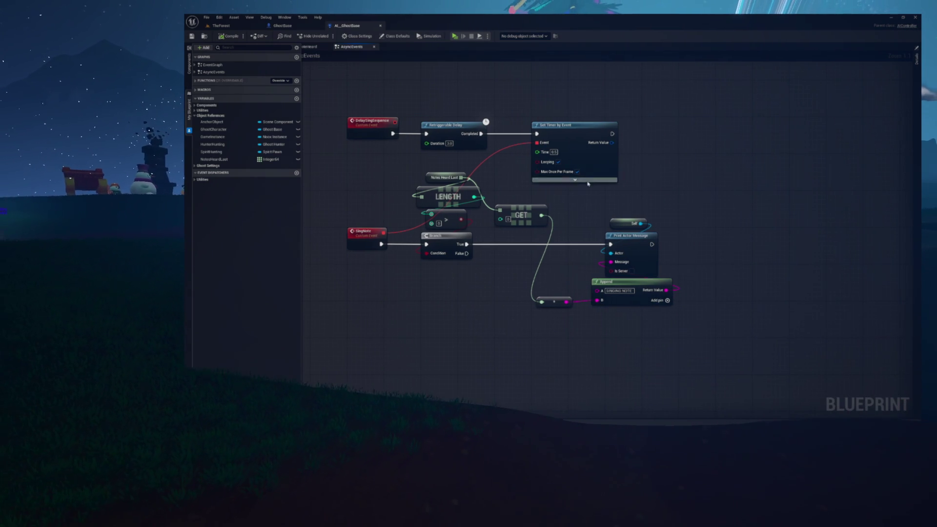
drag(649, 210, 691, 202)
drag(362, 109, 724, 295)
- Clear the selection and move from the NoteHeard graph to the AsyncEvents graph
click(693, 186)
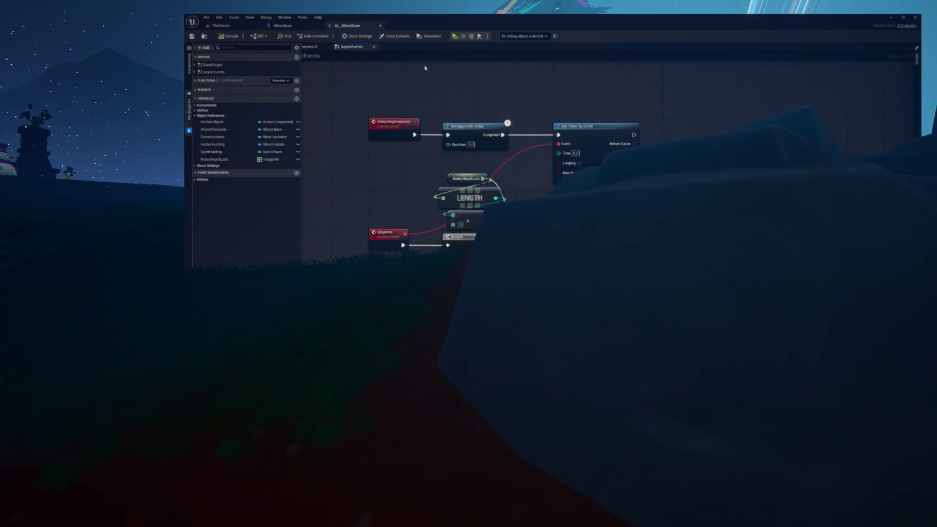
click(312, 47)
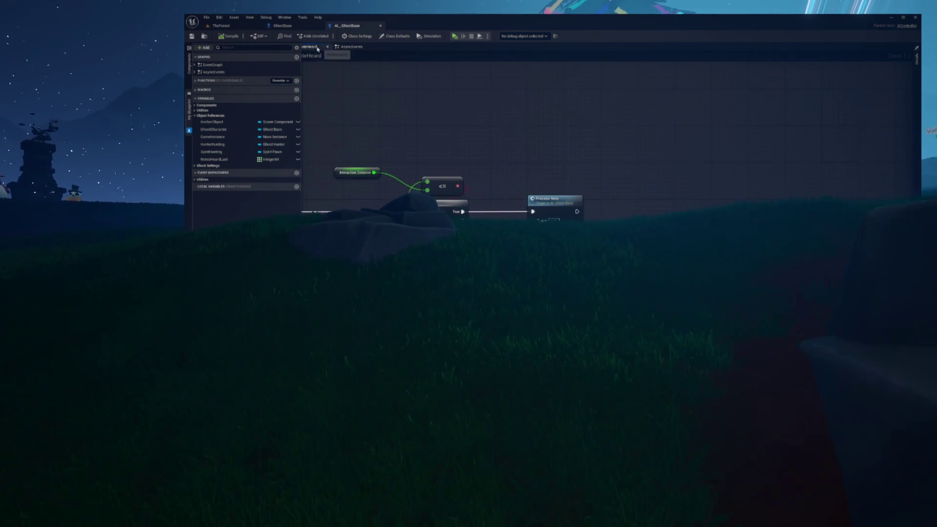
click(375, 116)
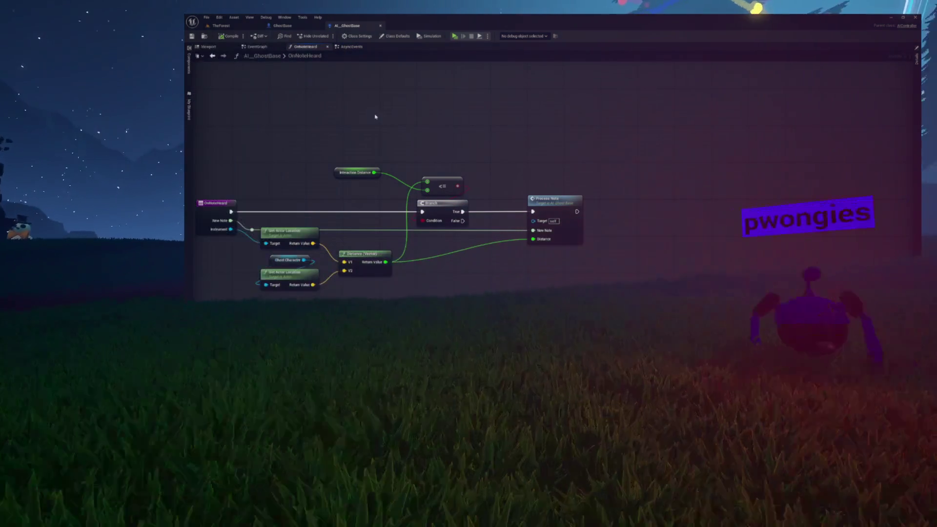
click(350, 46)
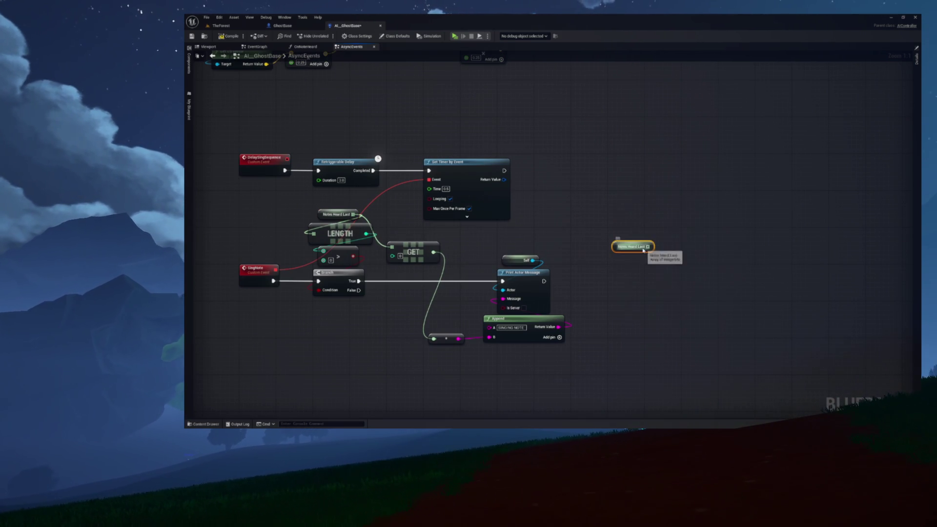
- Add a Remove Index node on Notes Heard Last, run it after Print Actor Message, and tidy it
drag(643, 250, 632, 267)
text(remove)
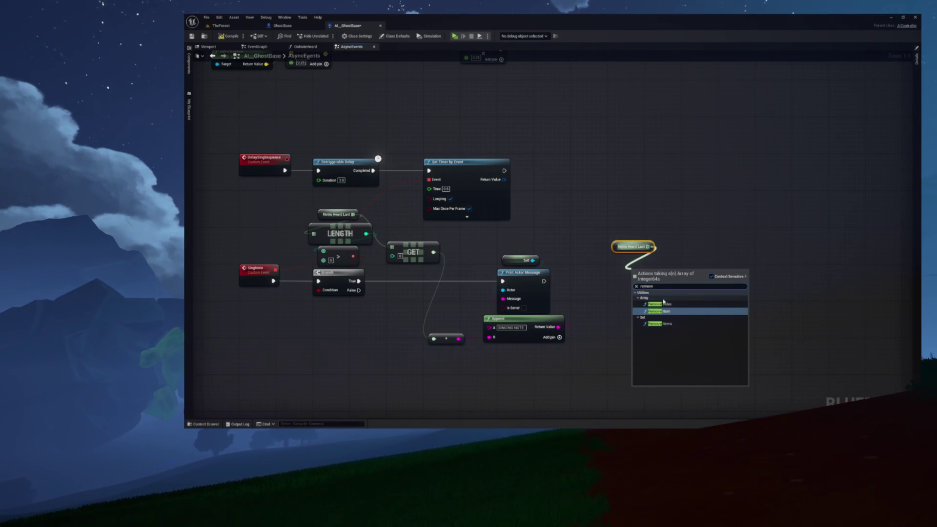
click(664, 304)
drag(545, 282, 631, 288)
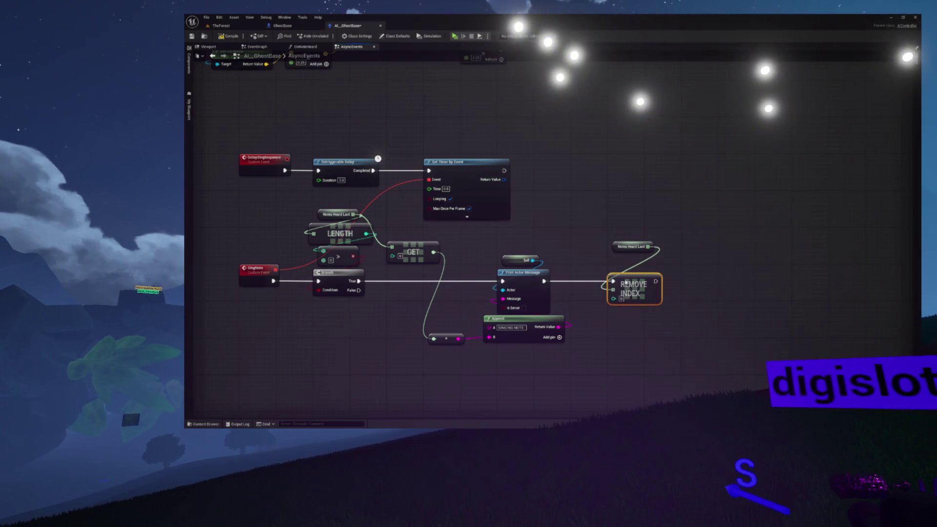
mouse_move(623, 247)
mouse_down()
mouse_move(619, 264)
mouse_move(577, 234)
mouse_up()
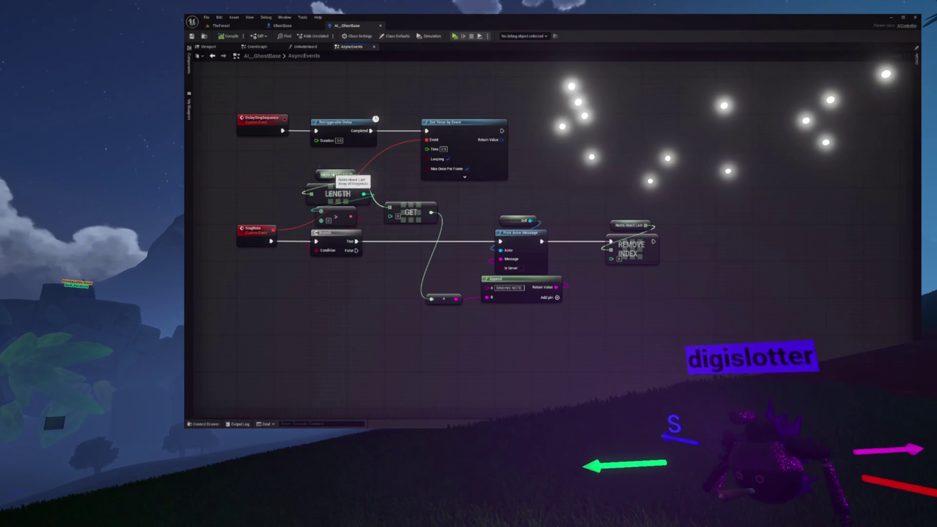
drag(604, 205, 671, 268)
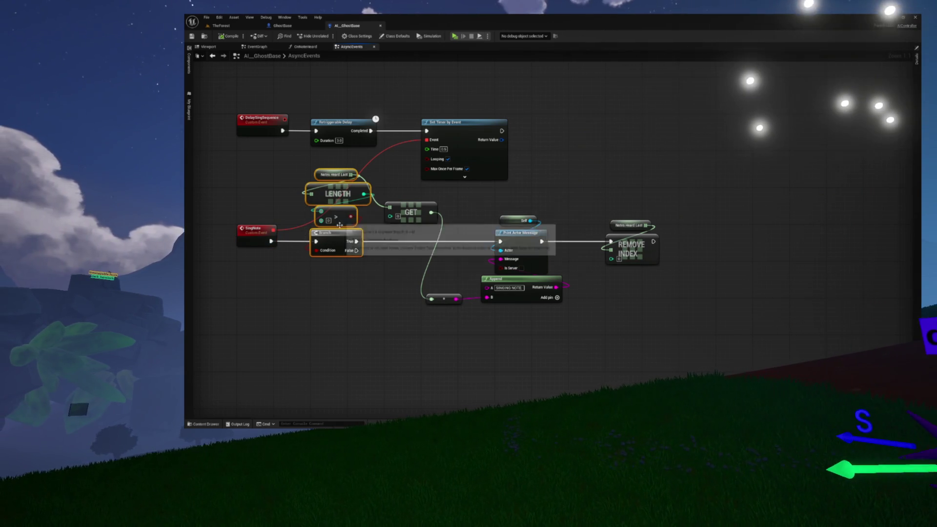
mouse_move(326, 228)
mouse_down()
mouse_move(394, 273)
mouse_move(423, 331)
mouse_up()
- Promote Set Timer by Event's Return Value to a new variable named SingingTimer
click(487, 182)
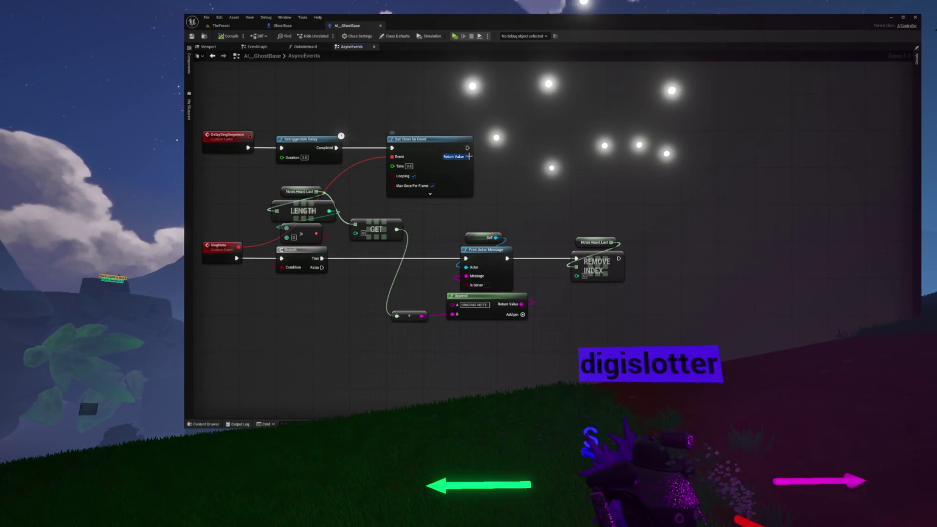
drag(505, 148, 505, 147)
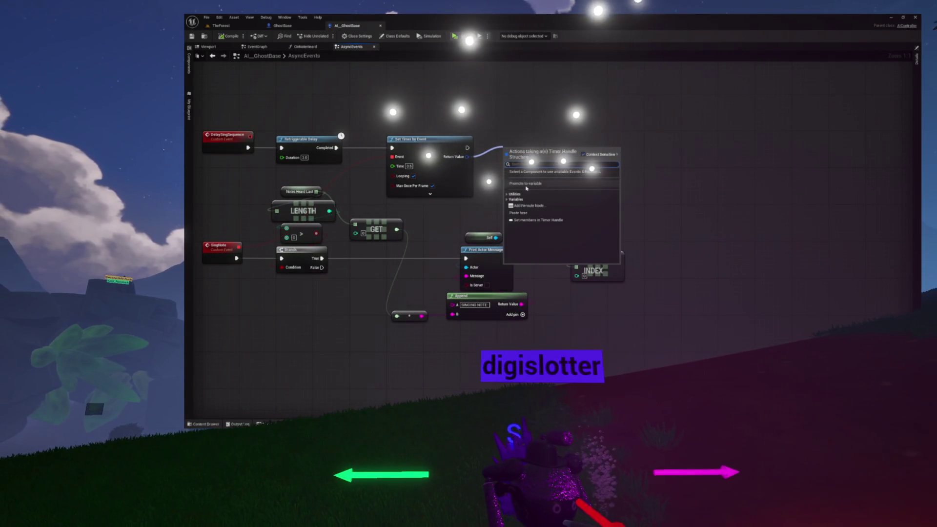
click(526, 184)
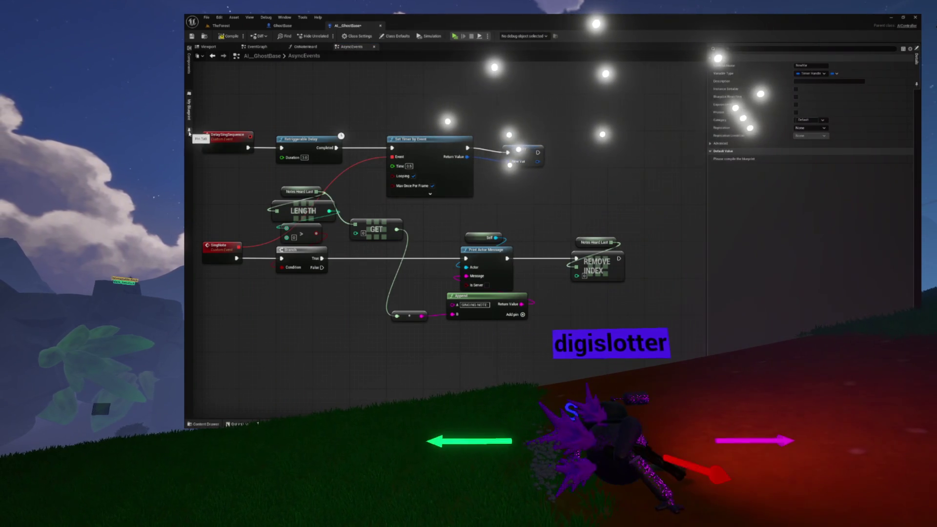
click(189, 133)
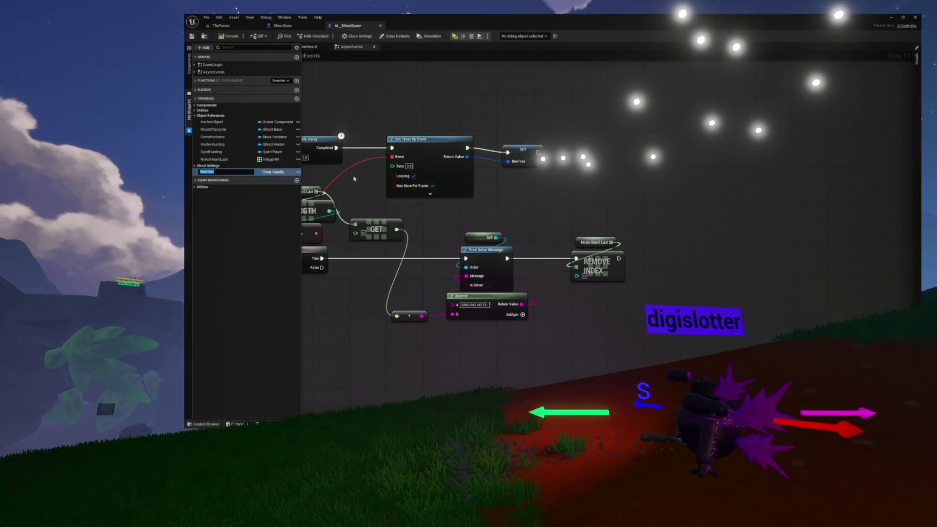
text(SingingT)
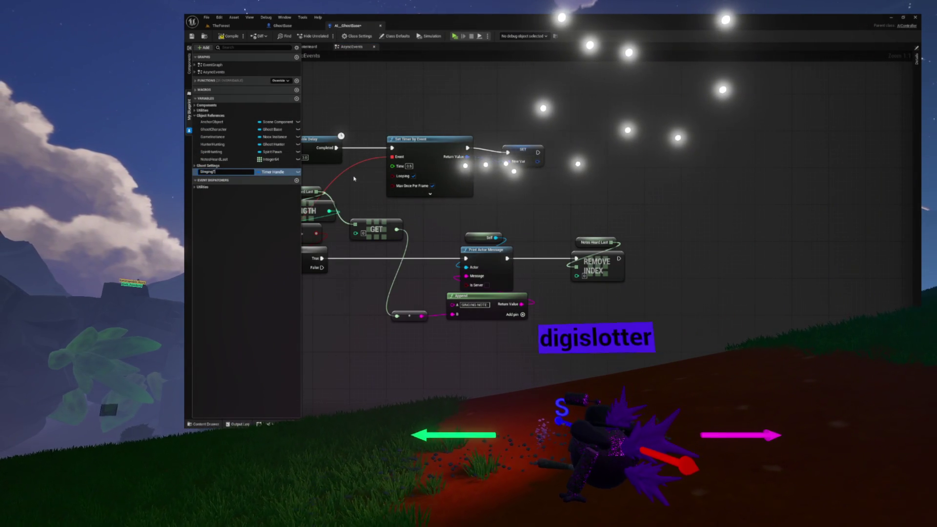
text(imer)
click(525, 151)
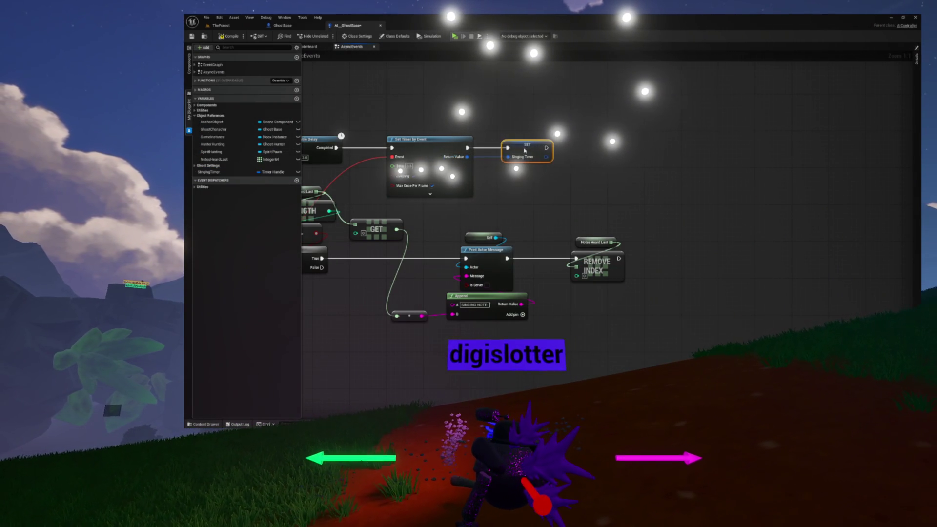
- Place a Singing Timer getter near the Branch and move the conversion node aside
drag(327, 264, 385, 230)
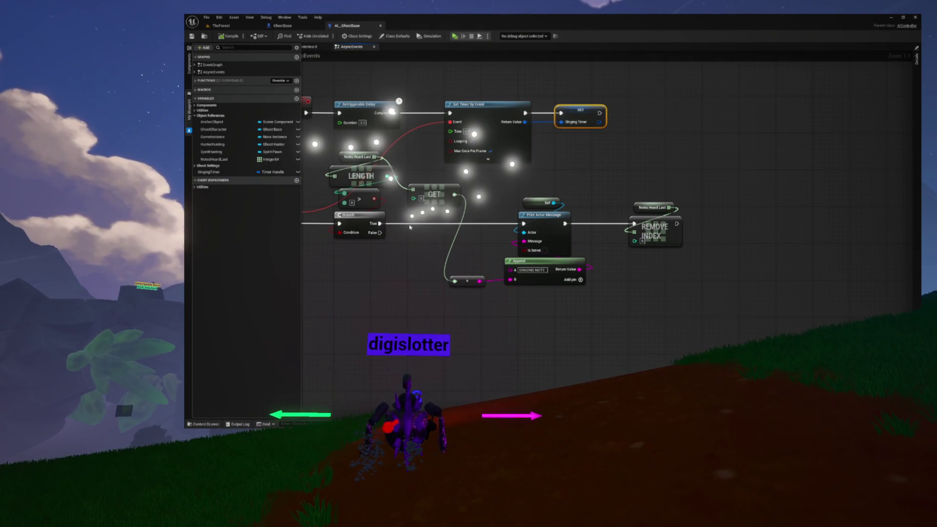
mouse_move(429, 204)
mouse_down()
mouse_move(429, 282)
mouse_move(389, 282)
mouse_up()
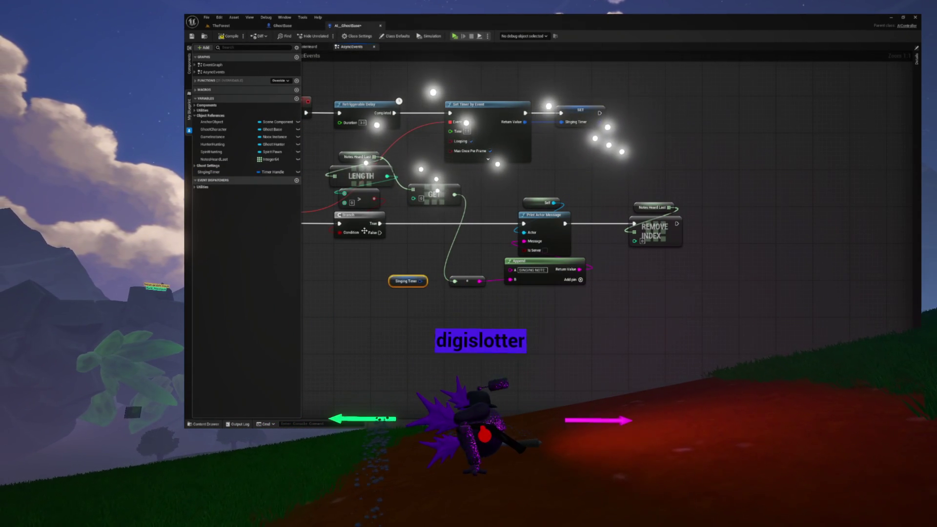
drag(469, 283, 467, 249)
- Add a Clear and Invalidate Timer by Handle node fed by the Singing Timer getter
drag(421, 281, 447, 314)
text(clear)
key(Return)
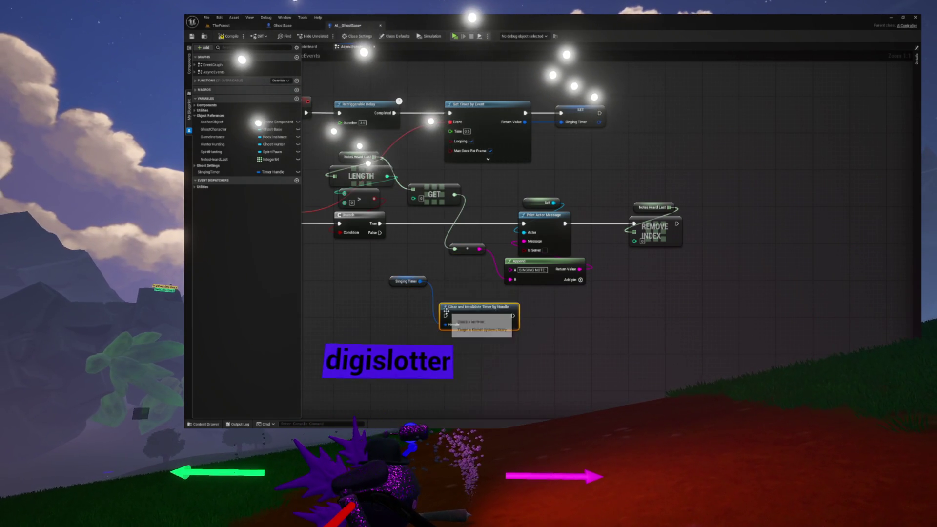
mouse_move(409, 282)
mouse_down()
mouse_move(477, 295)
mouse_move(454, 298)
mouse_move(429, 279)
mouse_up()
ctrl+click(467, 306)
- Connect the Branch's False output to the timer clear and line the nodes up
mouse_move(380, 233)
mouse_down()
mouse_move(408, 288)
mouse_move(444, 286)
mouse_up()
click(413, 264)
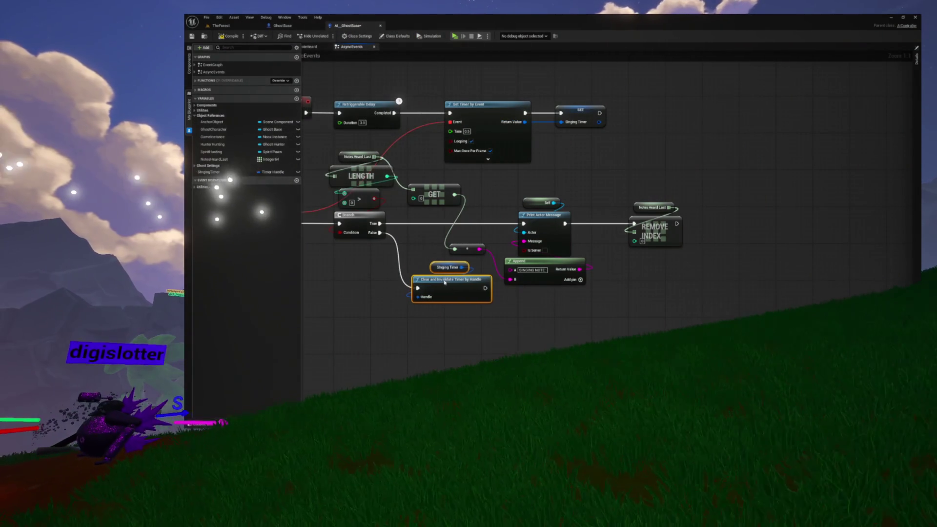
click(426, 253)
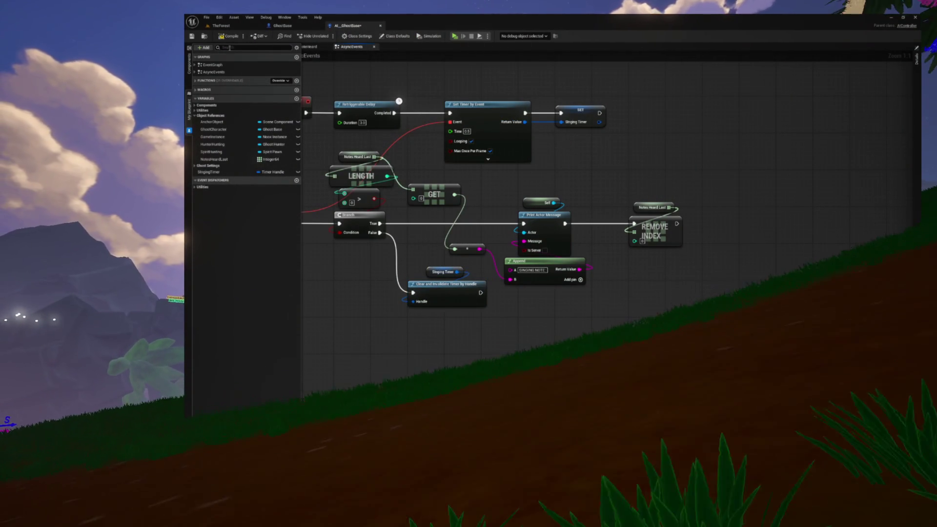
drag(416, 112, 515, 113)
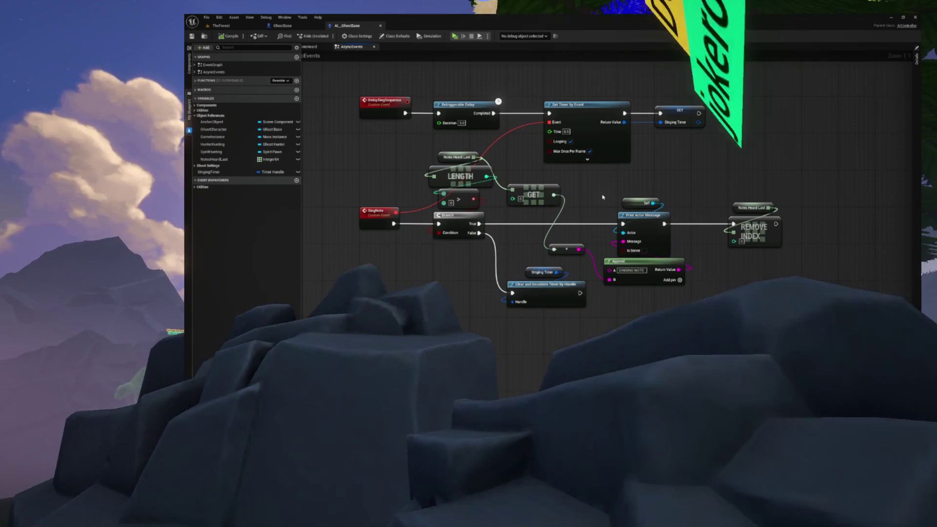
drag(596, 187, 589, 215)
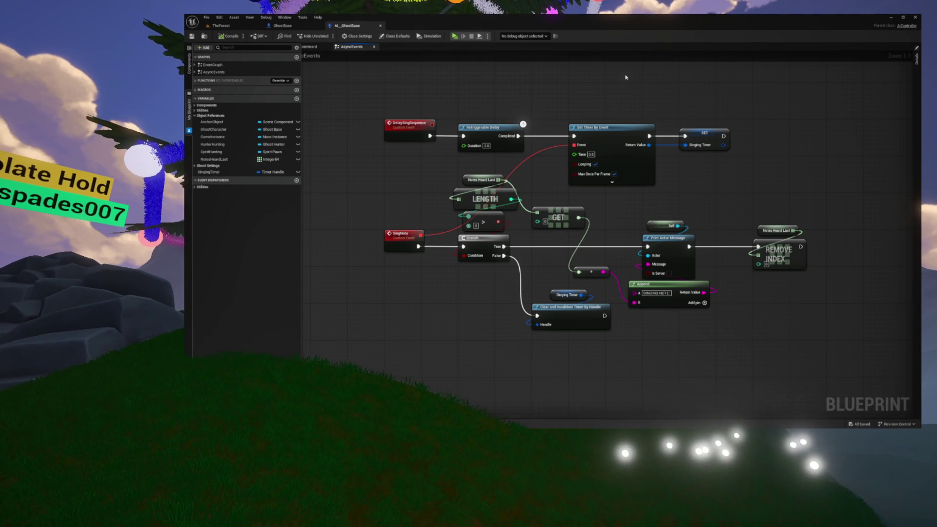
drag(626, 77, 765, 181)
mouse_move(560, 229)
mouse_down()
mouse_move(506, 190)
mouse_move(489, 215)
mouse_move(532, 238)
mouse_up()
mouse_move(411, 107)
mouse_down()
mouse_move(605, 166)
mouse_move(491, 138)
mouse_up()
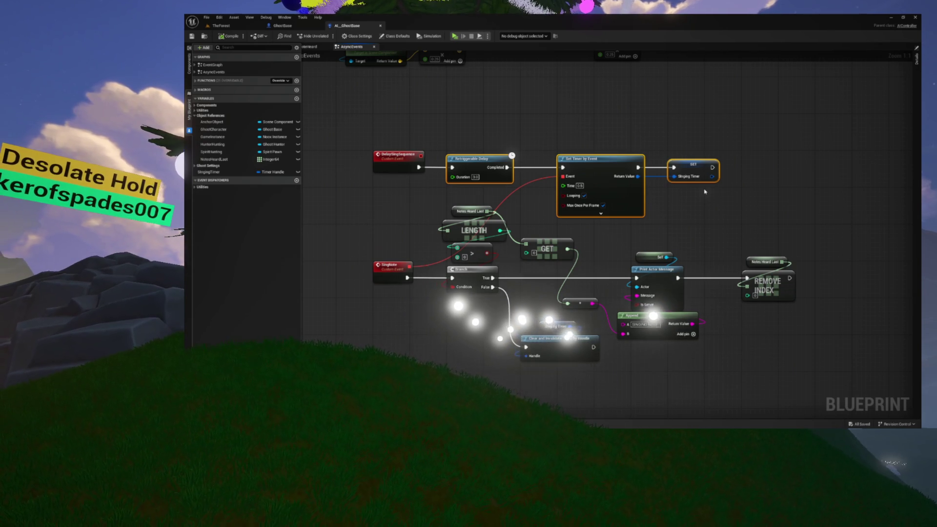
drag(617, 143, 575, 152)
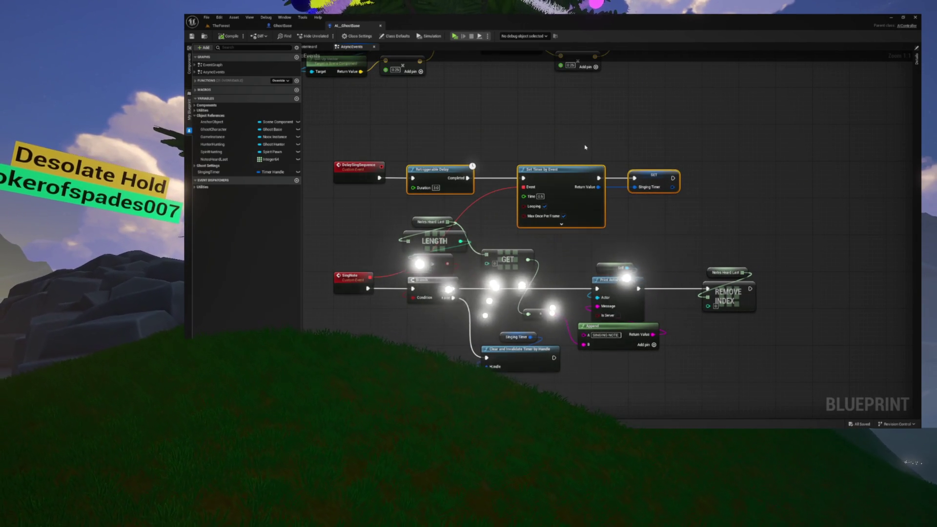
drag(560, 173, 674, 173)
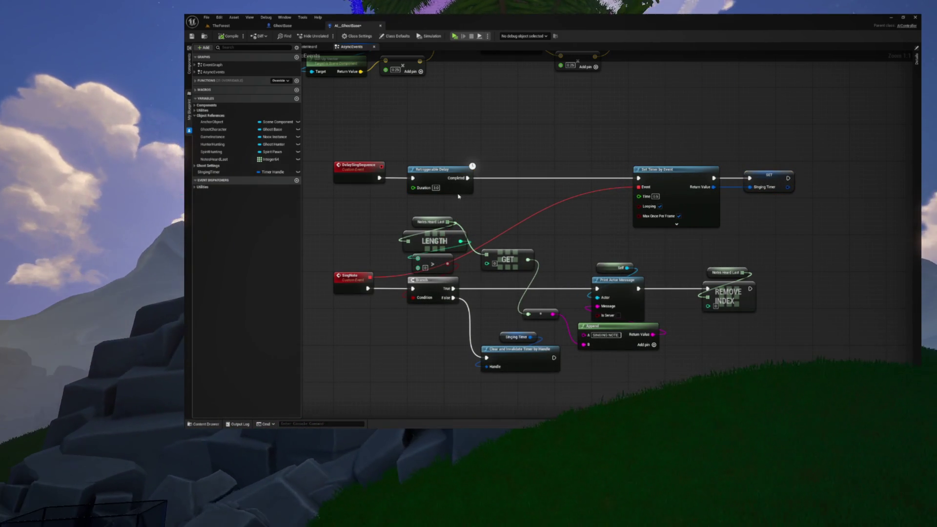
- Place the Singing Timer clear node between Retriggerable Delay and Set Timer by Event
click(596, 168)
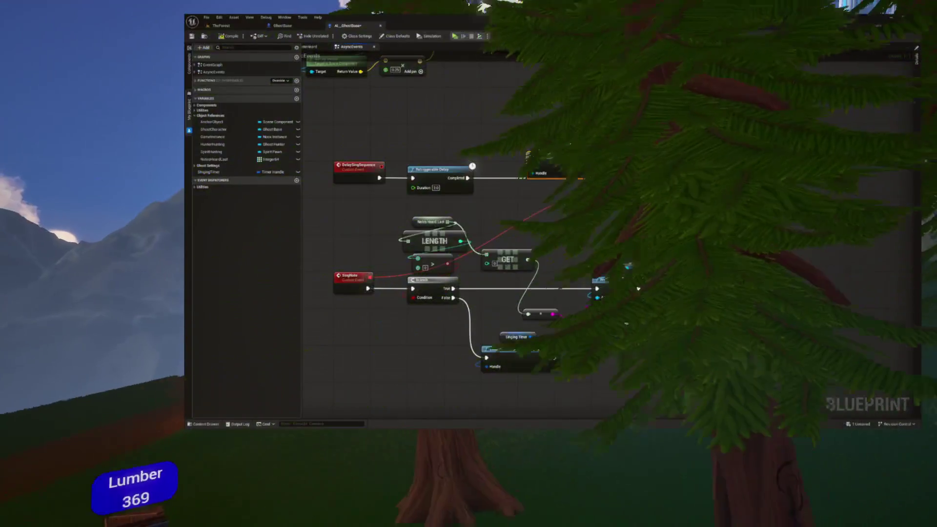
drag(562, 163, 548, 182)
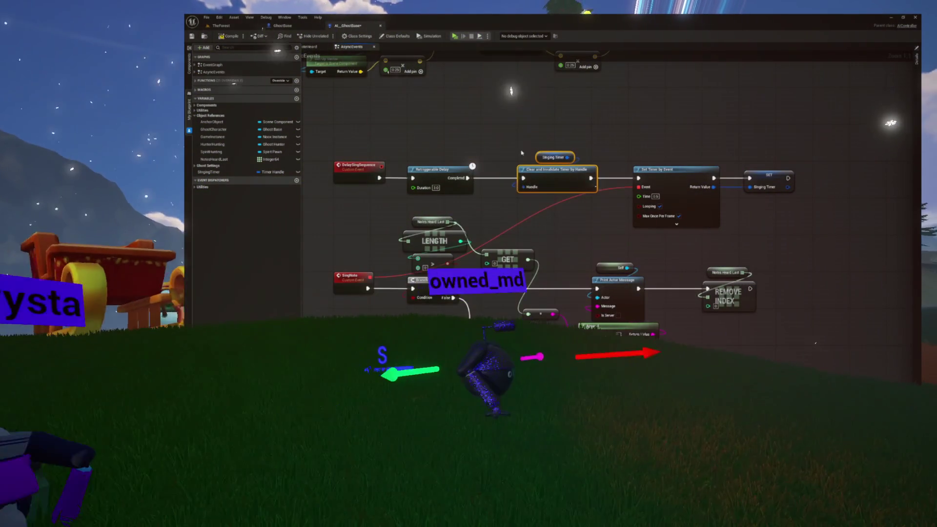
drag(436, 88, 430, 101)
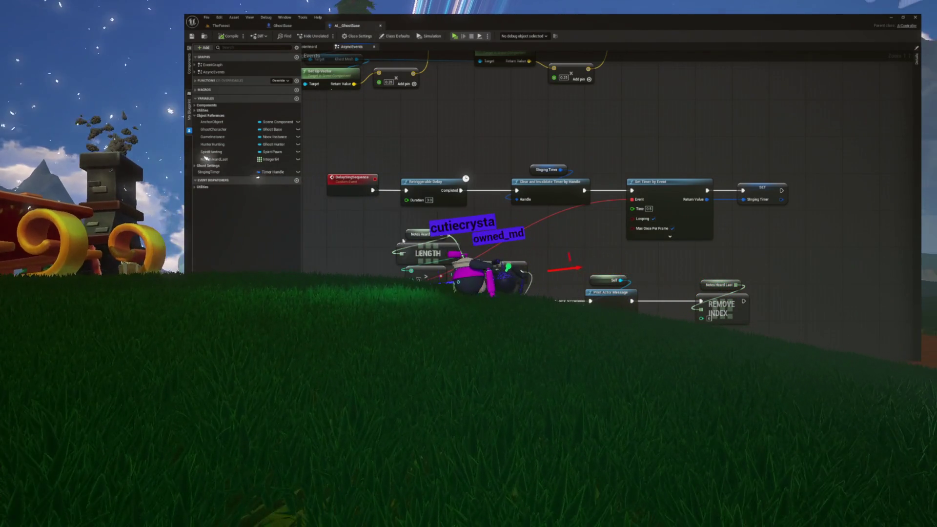
- Inspect the Notes Heard Last node, then select the DelaySingSequence event
scroll(403, 237, up, 3)
click(450, 236)
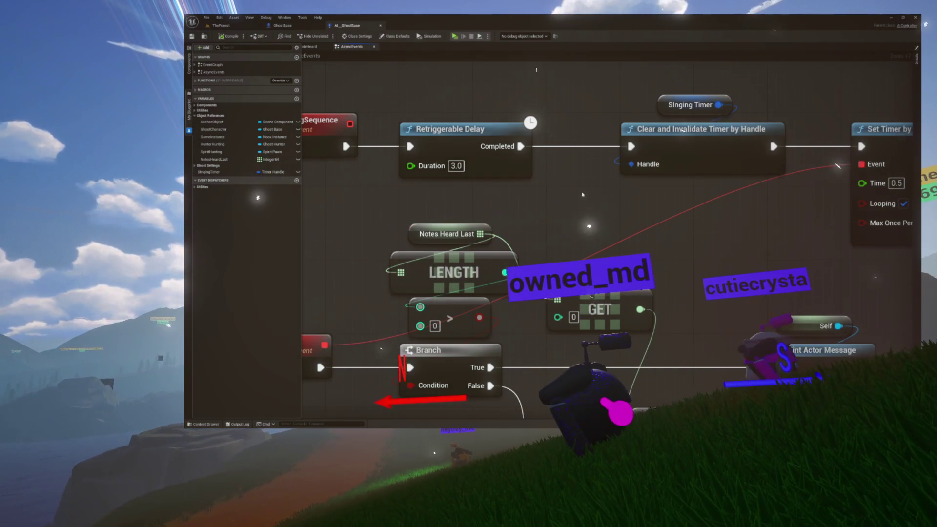
scroll(582, 194, down, 5)
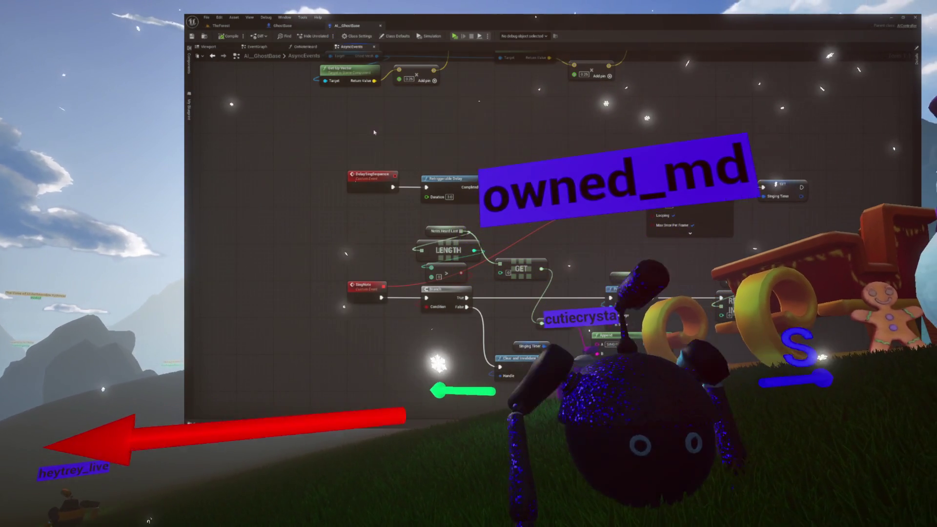
click(307, 56)
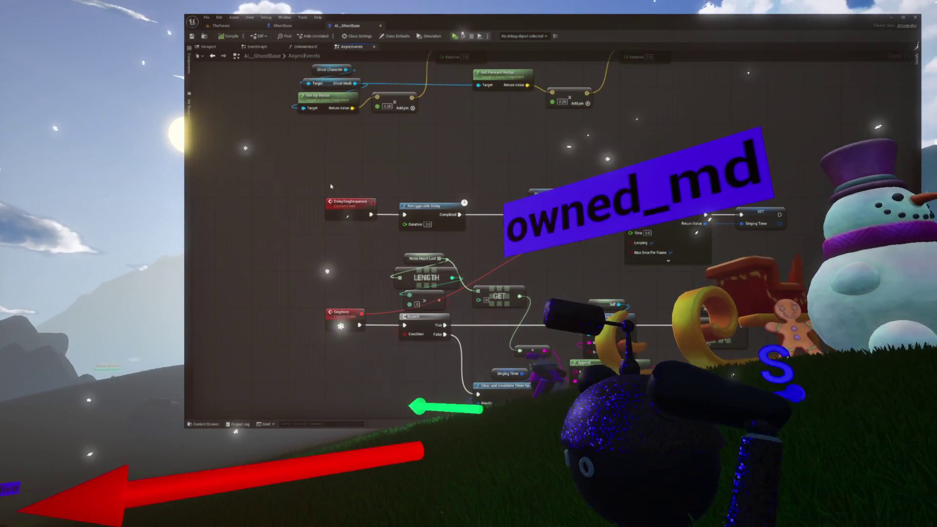
click(350, 204)
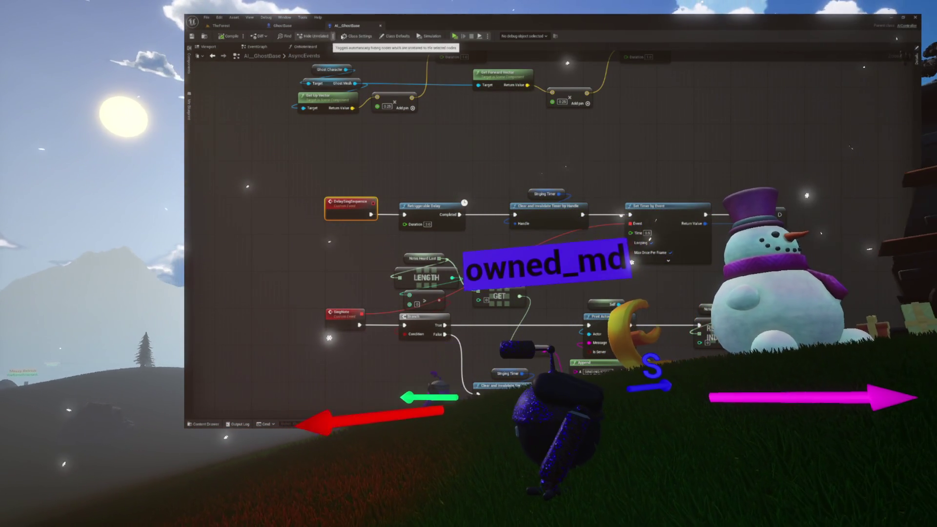
- Open the ProcessNote function graph from the OnNoteHeard graph
click(313, 46)
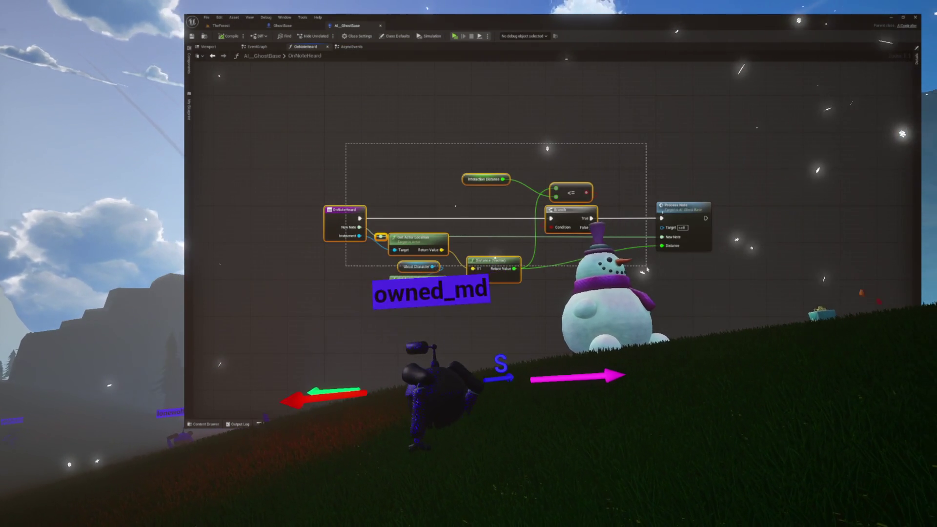
drag(653, 276, 649, 274)
click(635, 266)
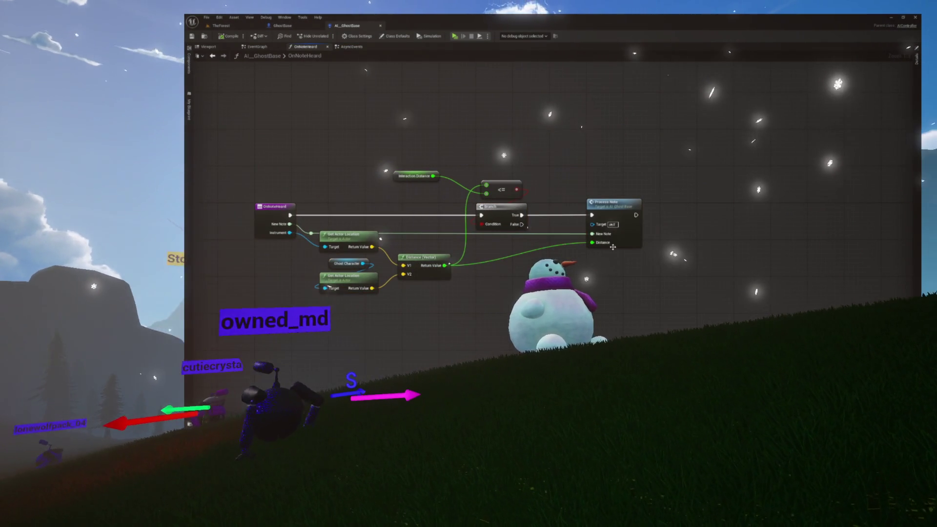
double_click(611, 204)
scroll(548, 209, up, 5)
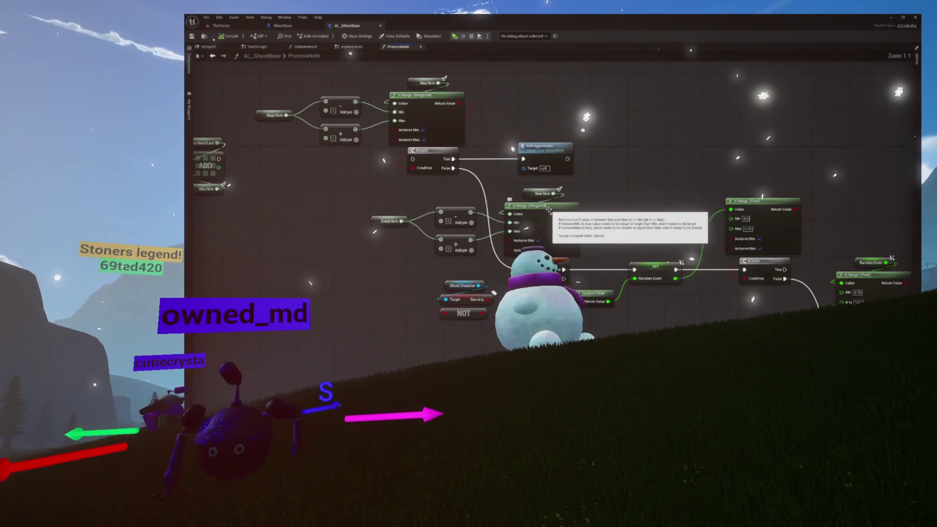
drag(398, 226, 464, 223)
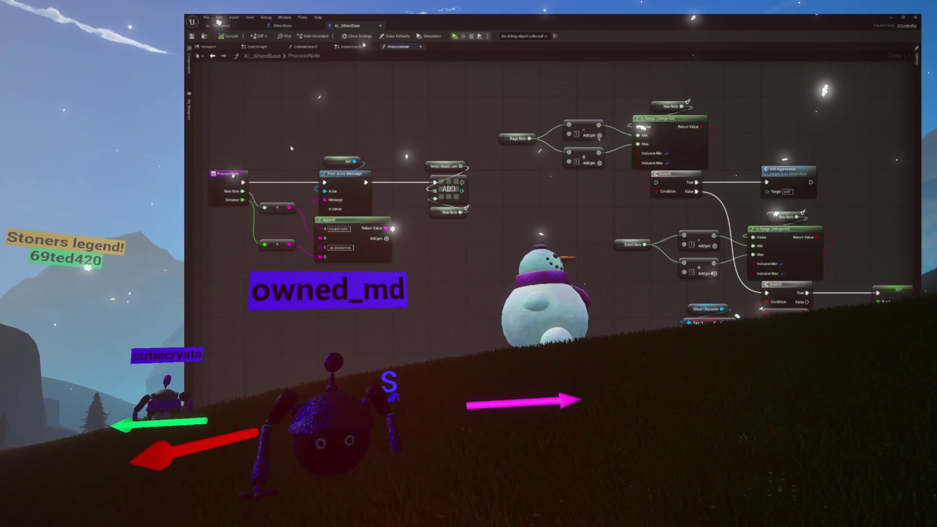
- Drag the DelaySingSequence event from My Blueprint into ProcessNote as a call after ADD
click(190, 108)
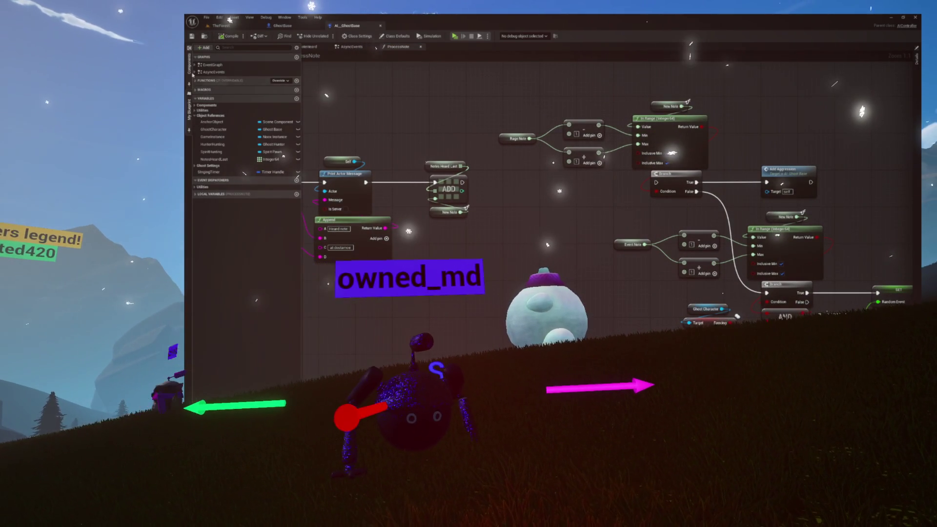
click(194, 72)
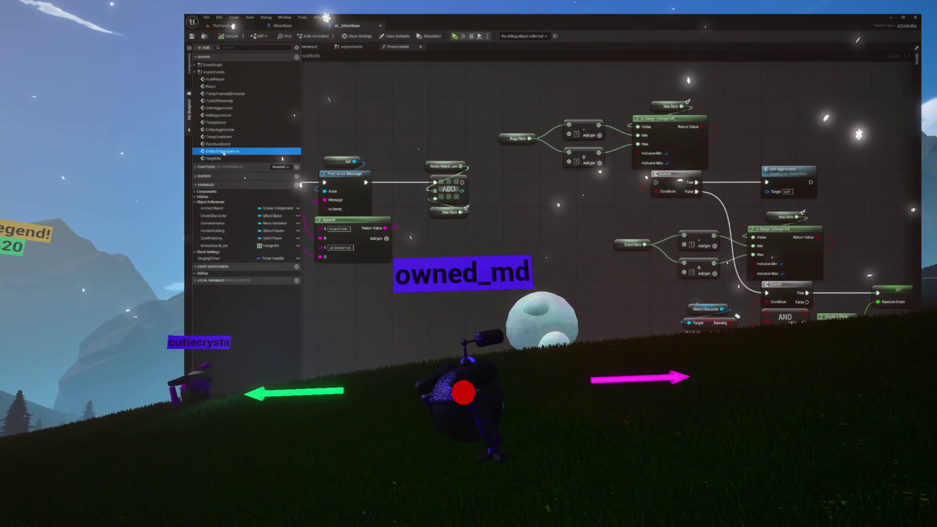
drag(521, 166, 522, 165)
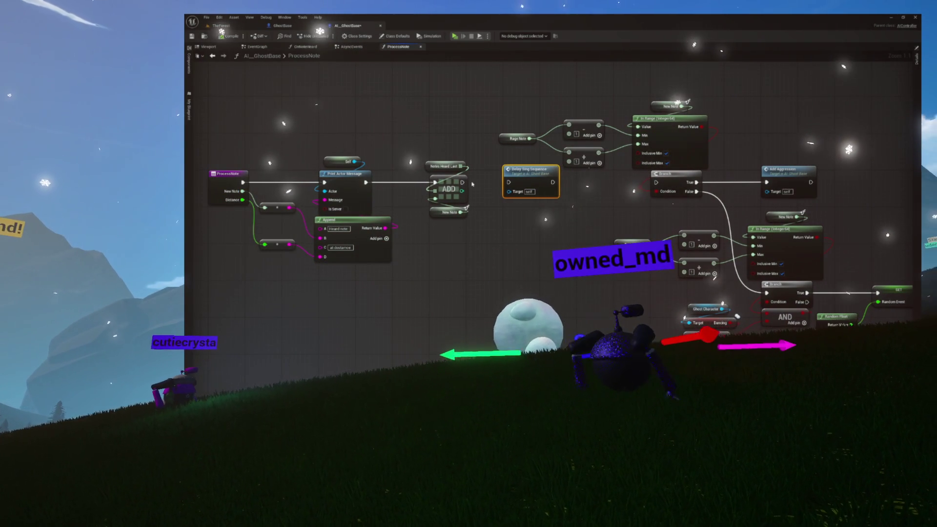
drag(511, 182, 437, 185)
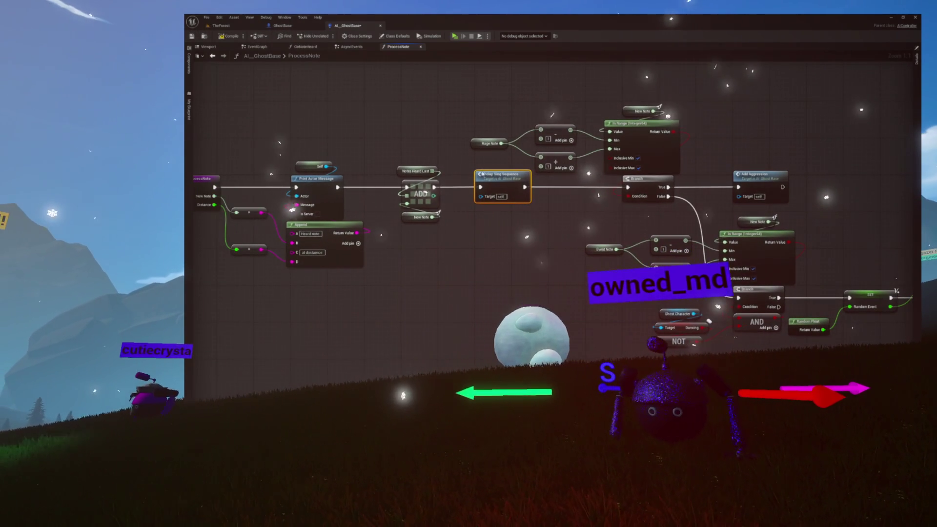
- Jump to the DelaySingSequence definition and frame it with its Retriggerable Delay
double_click(481, 195)
drag(484, 185, 630, 251)
key(Home)
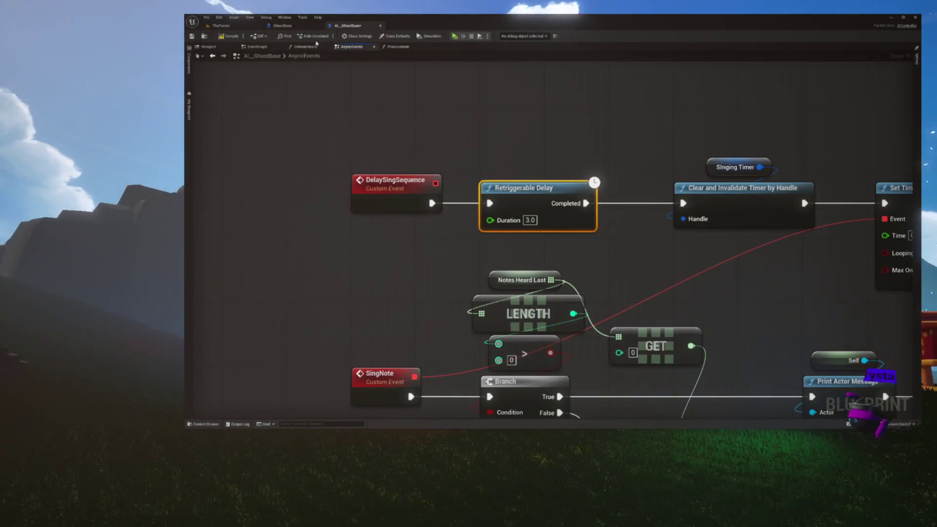
- Review ProcessNote's ADD nodes and the Retriggerable Delay, then return to TheForest level
click(398, 46)
drag(384, 123, 444, 224)
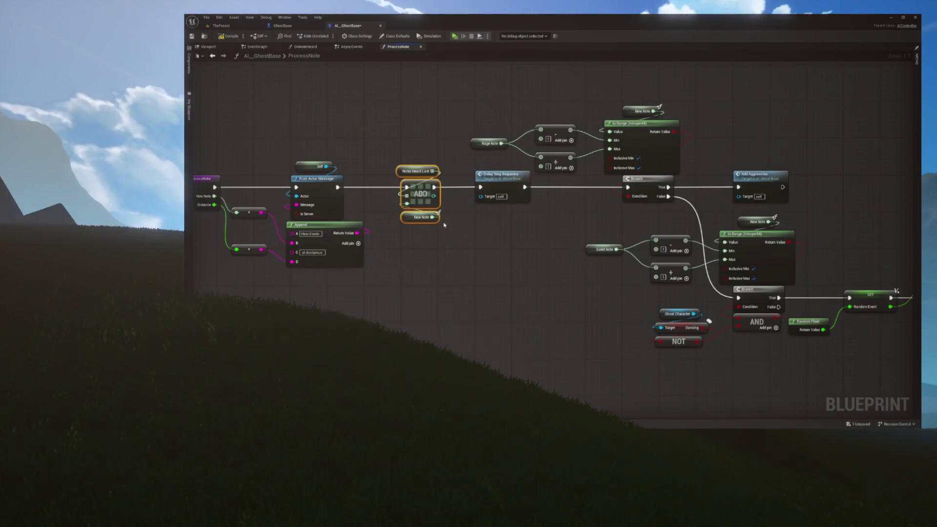
scroll(446, 222, up, 2)
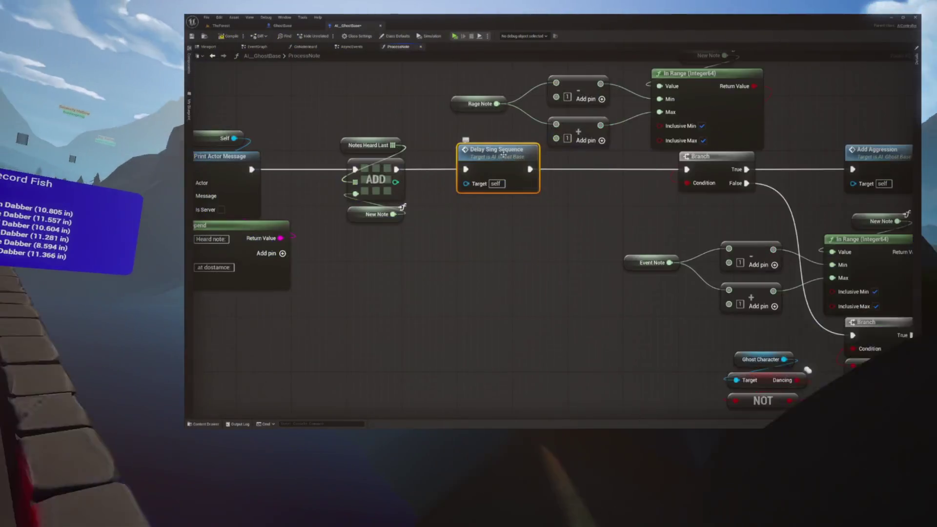
double_click(521, 153)
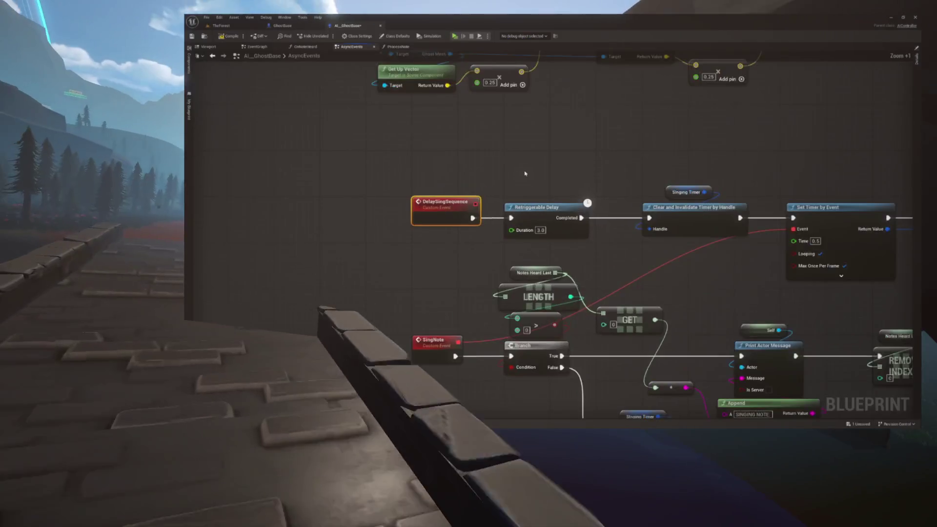
scroll(502, 188, up, 2)
click(501, 207)
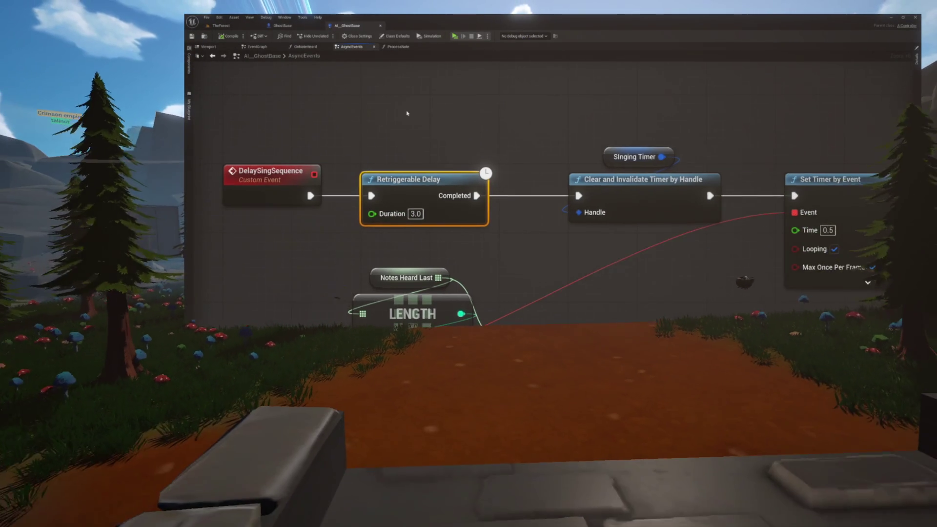
scroll(410, 107, down, 2)
click(221, 26)
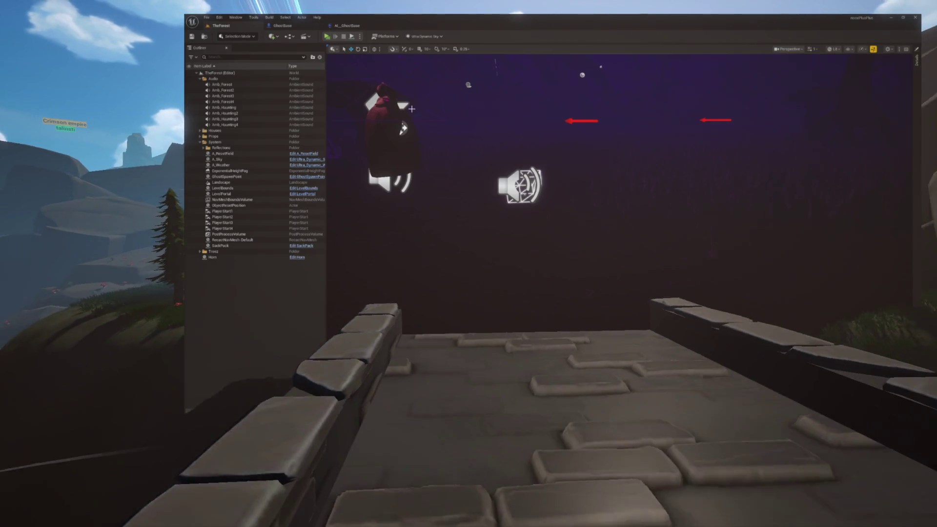
- Open the Content Browser and expand the Boneyard and Characters folders
drag(443, 161, 420, 163)
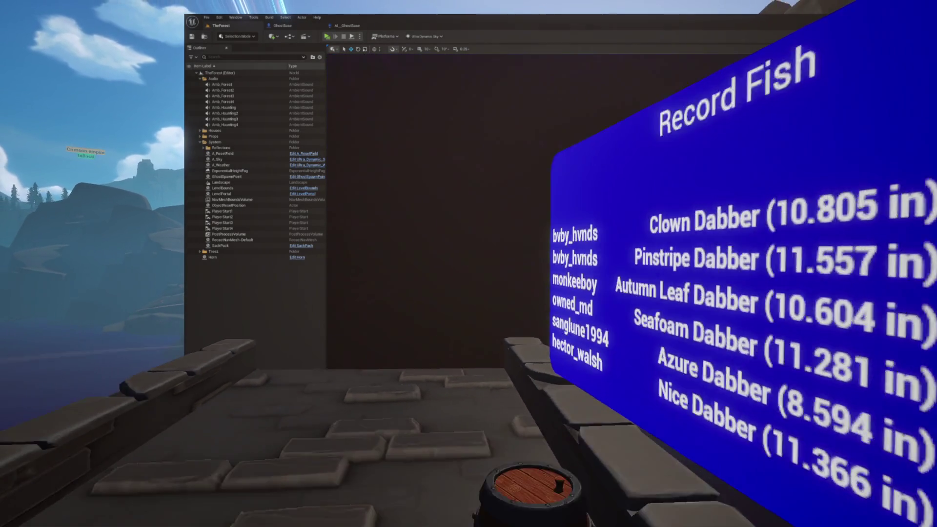
key(ctrl+space)
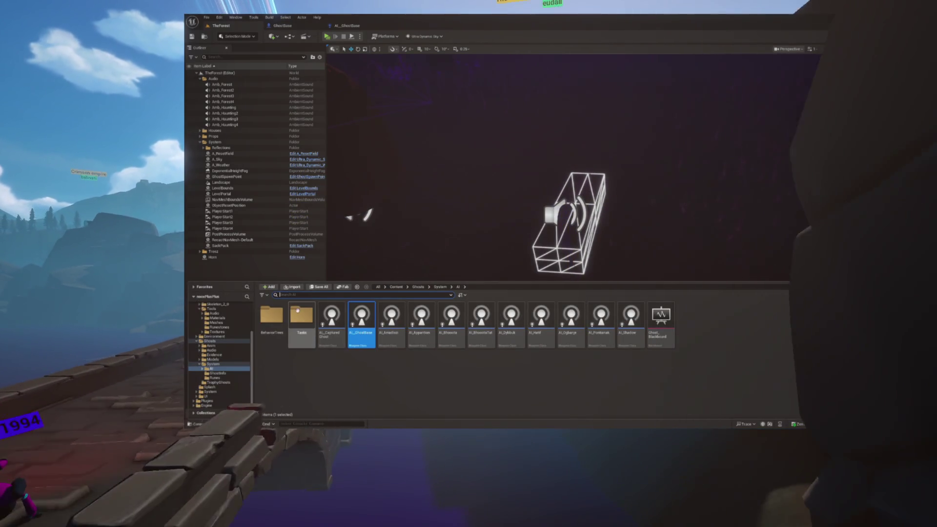
scroll(220, 337, up, 10)
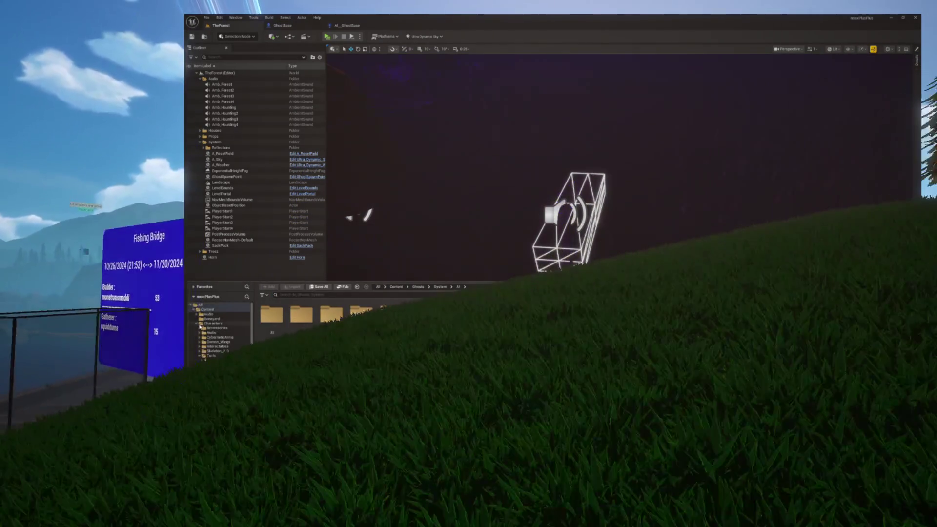
click(204, 319)
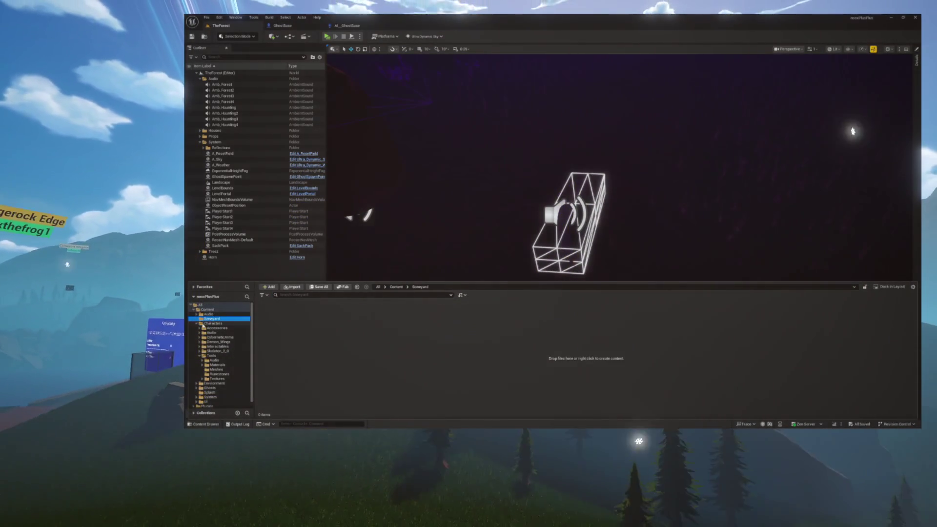
click(198, 324)
click(214, 323)
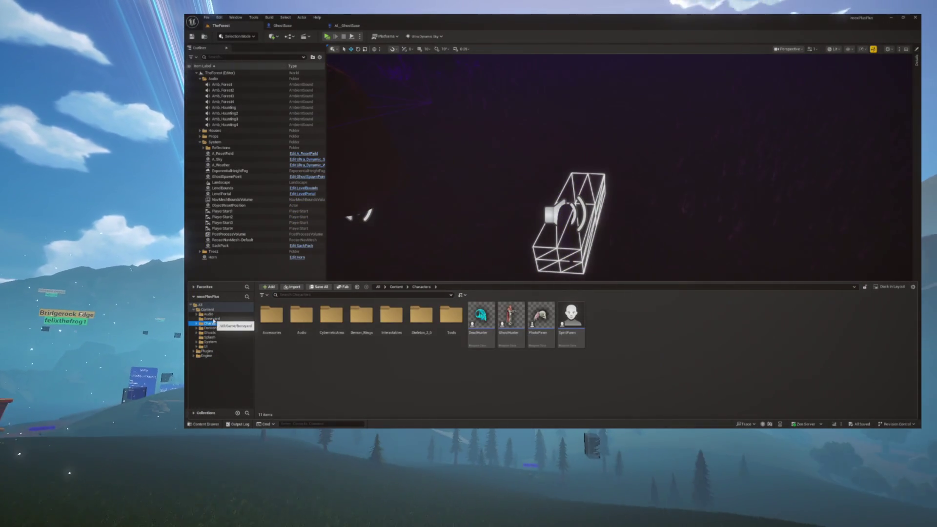
click(213, 319)
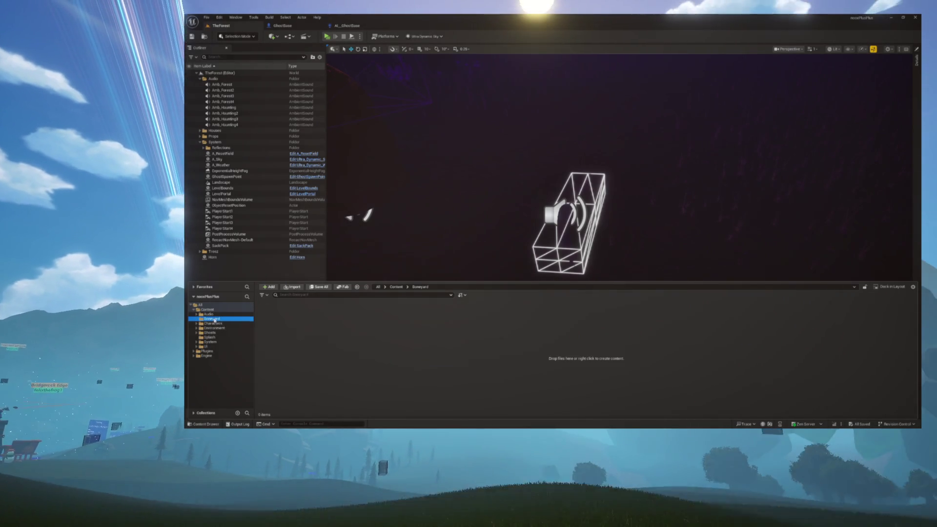
- Open Characters > Tools and drop the Otamatone into the level viewport
click(213, 323)
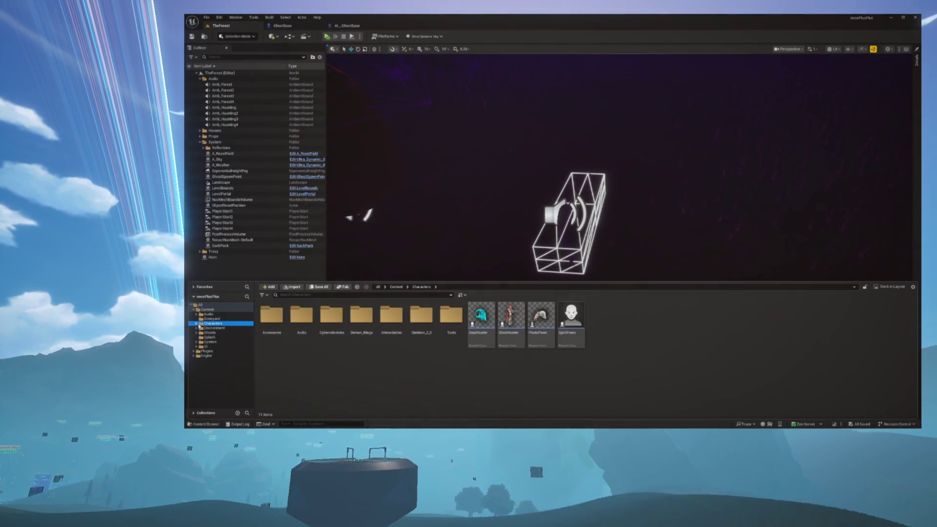
click(207, 356)
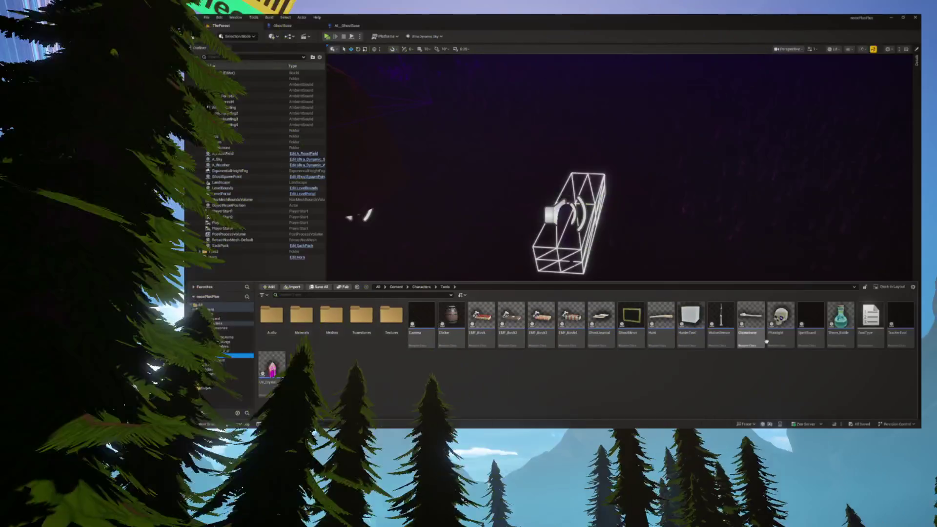
drag(743, 337, 759, 238)
mouse_move(678, 254)
mouse_down()
mouse_move(663, 267)
mouse_move(496, 92)
mouse_up()
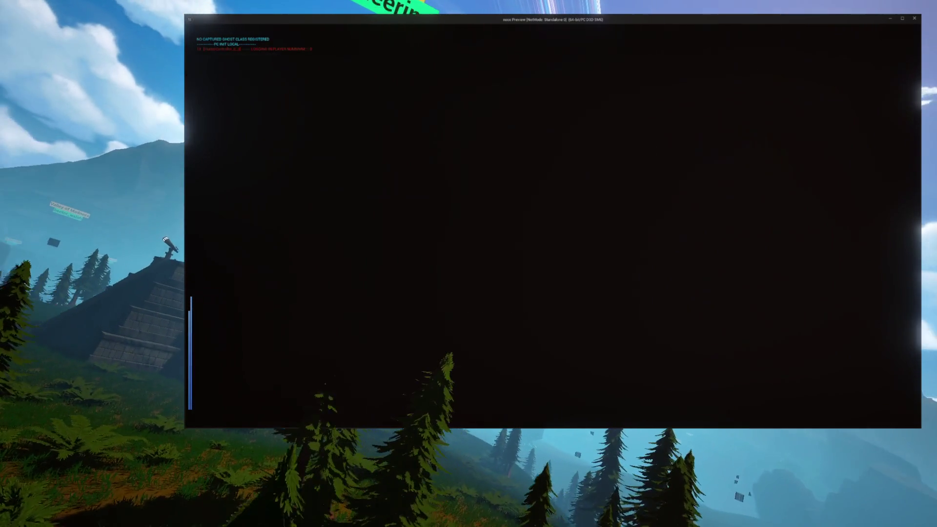
- Walk to the instrument, pick it up, play notes for the ghosts, then quit the preview
key(w)
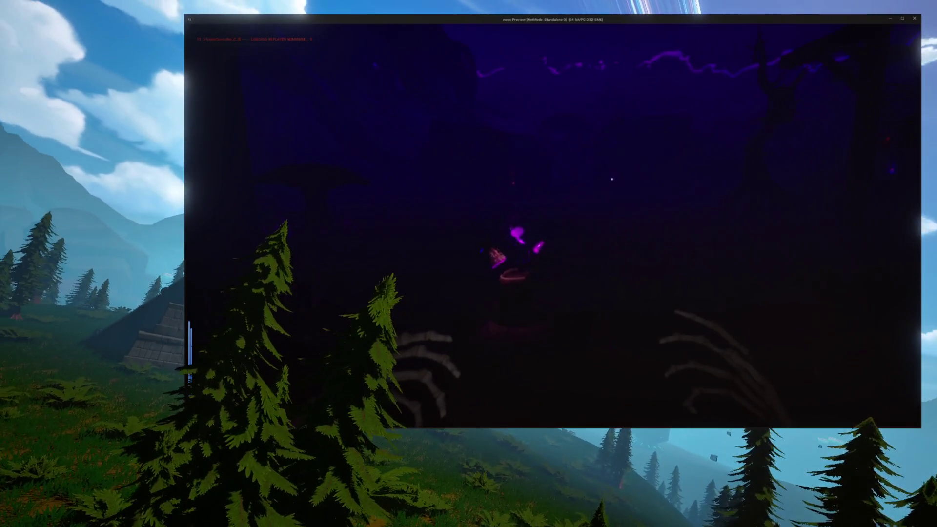
key(w)
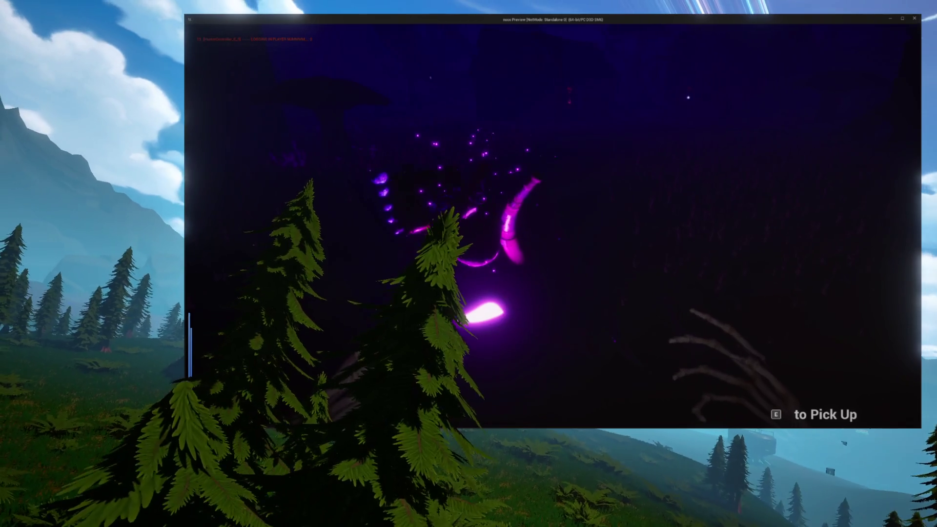
key(f)
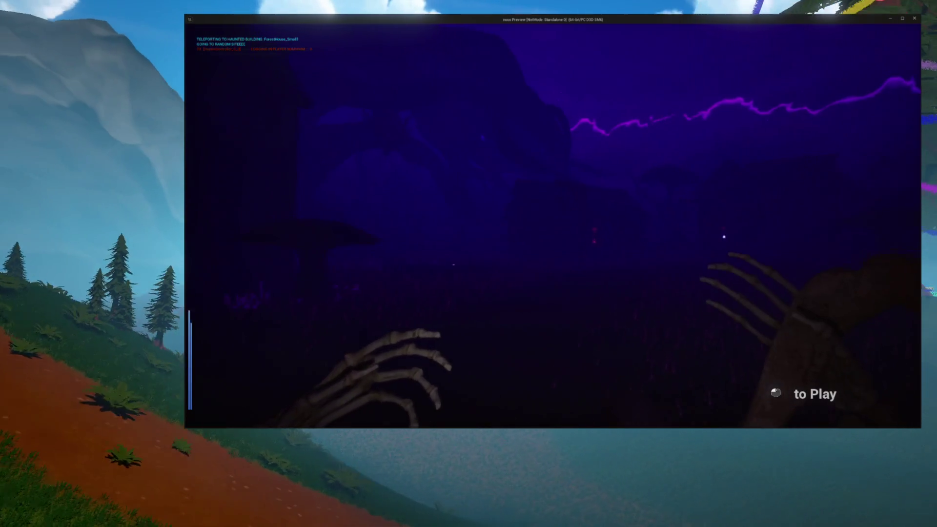
click(553, 225)
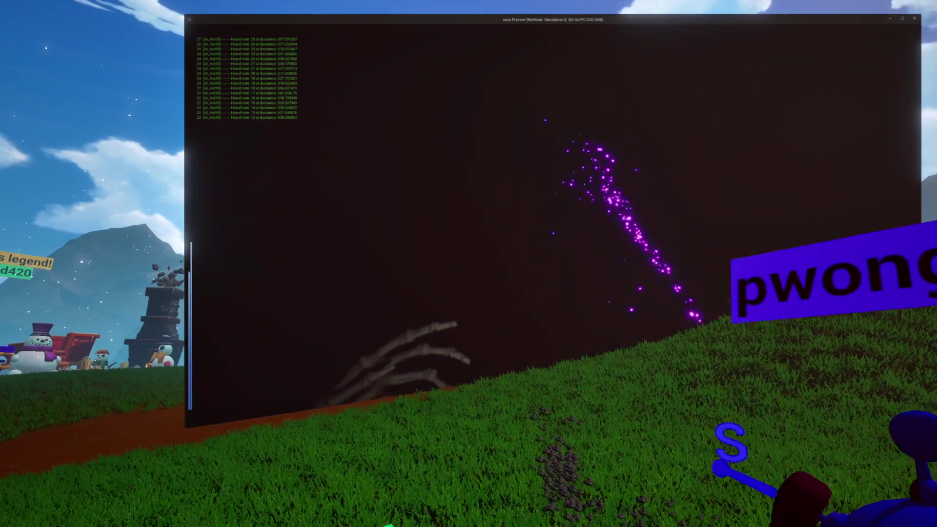
key(Escape)
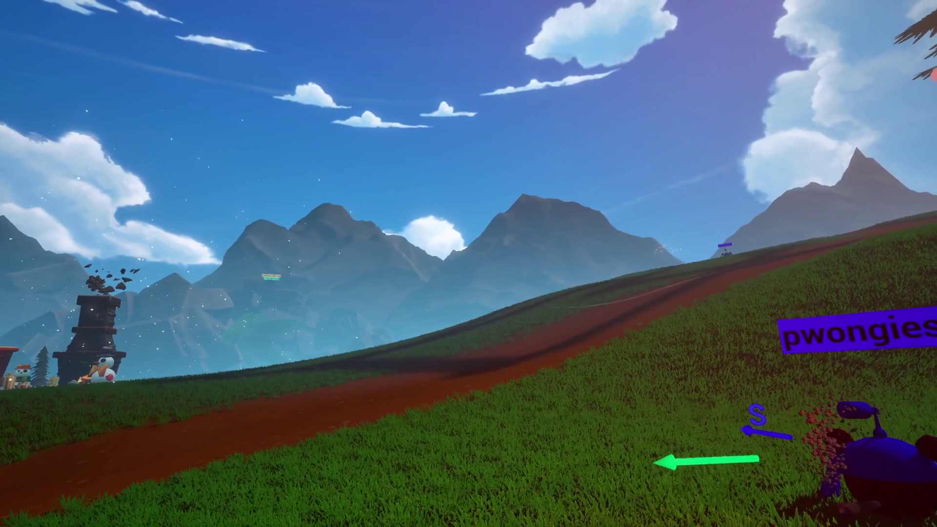
key(a)
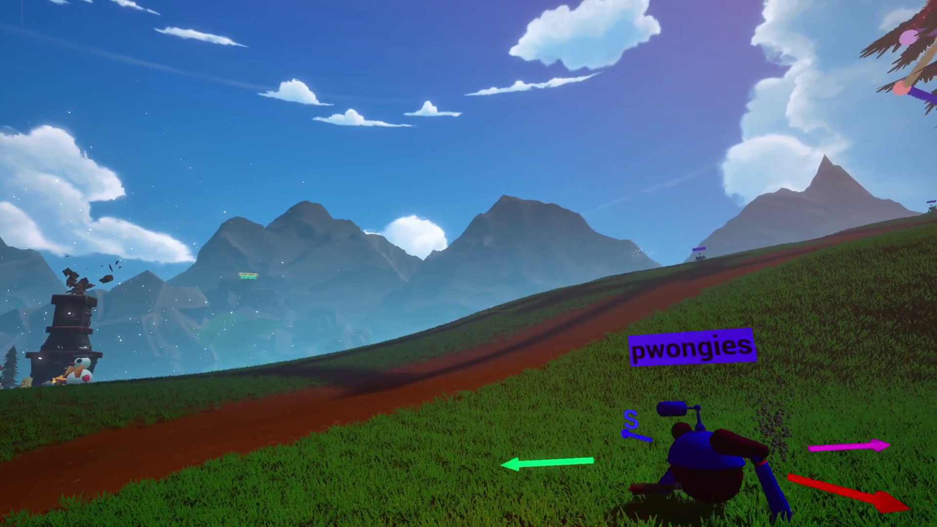
key(a)
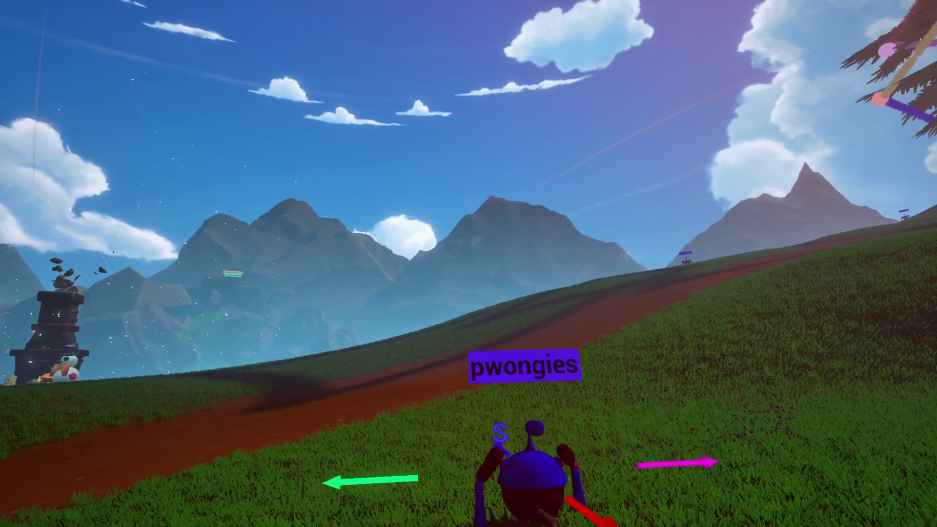